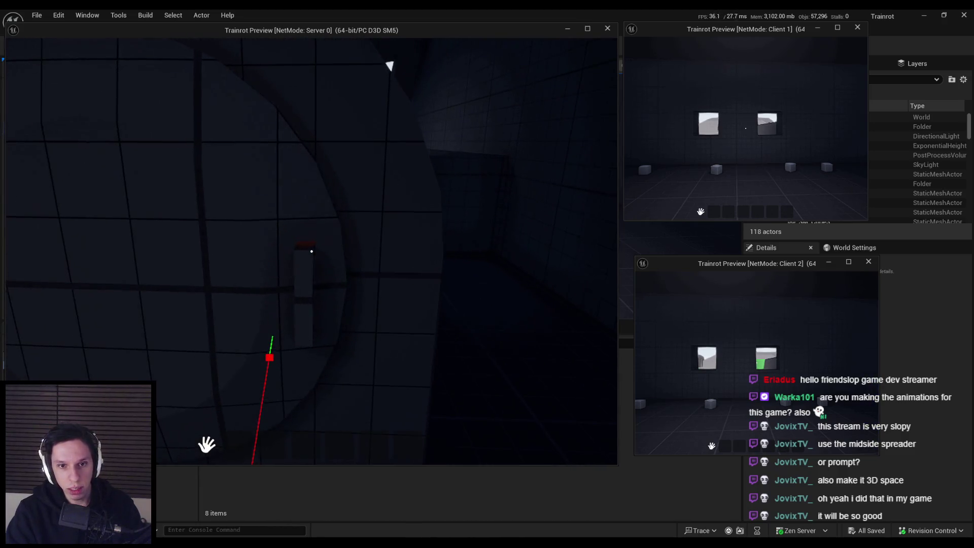
Step: Walk the server player past the cubes and window toward the other players, then back off
{"action": "key", "text": "w"}
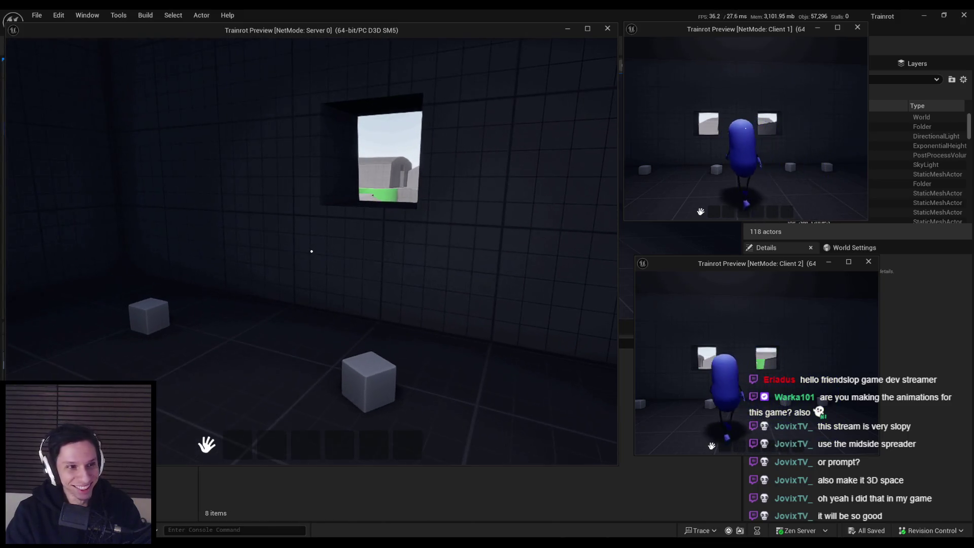
{"action": "key", "text": "w"}
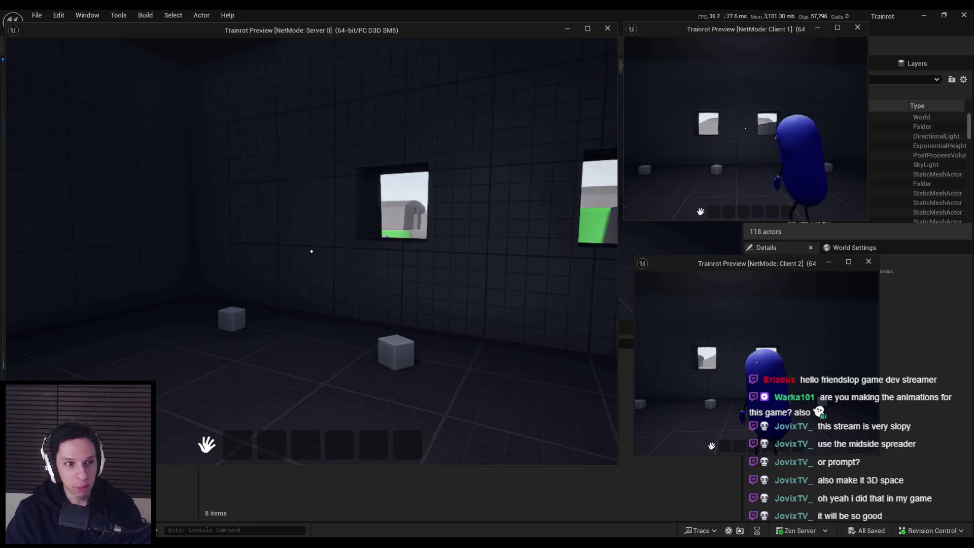
{"action": "key", "text": "w"}
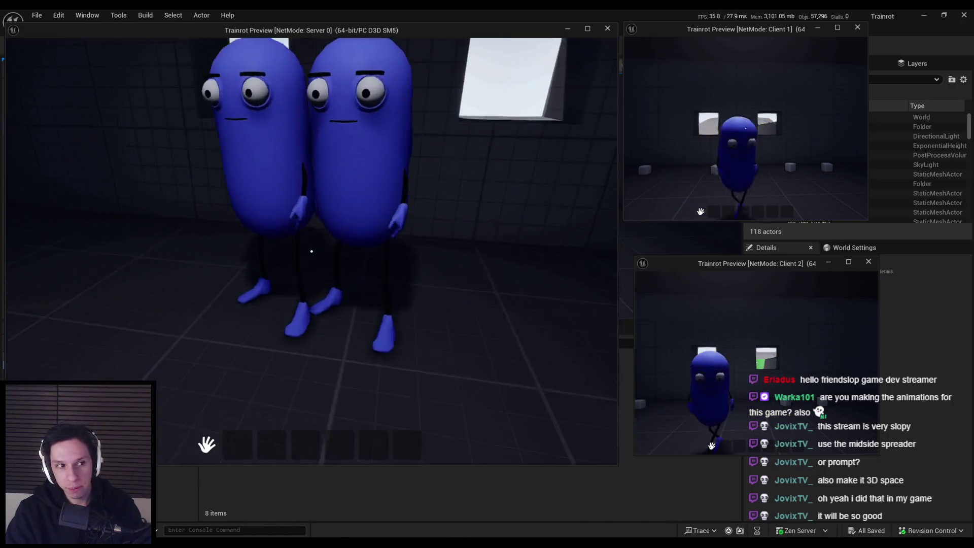
{"action": "key", "text": "w"}
{"action": "key", "text": "w"}
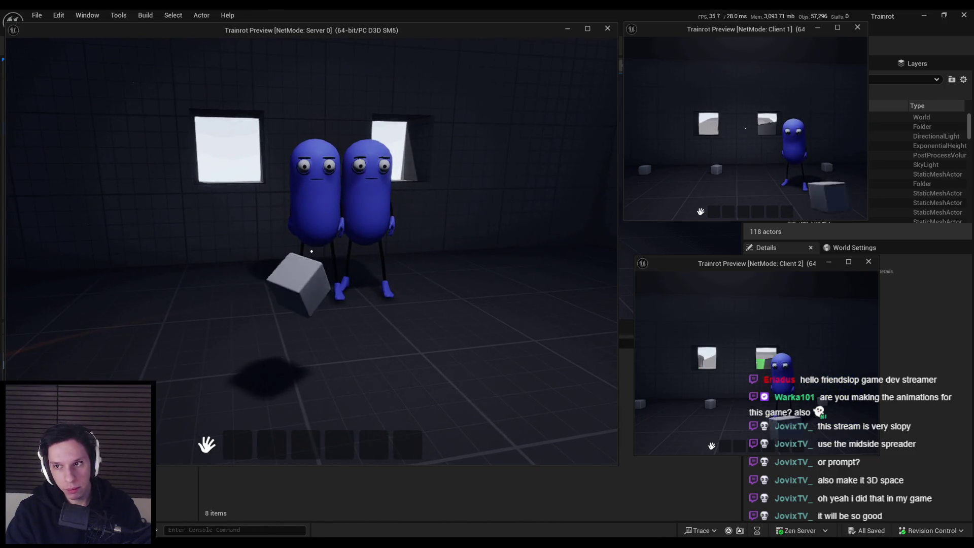
{"action": "key", "text": "s"}
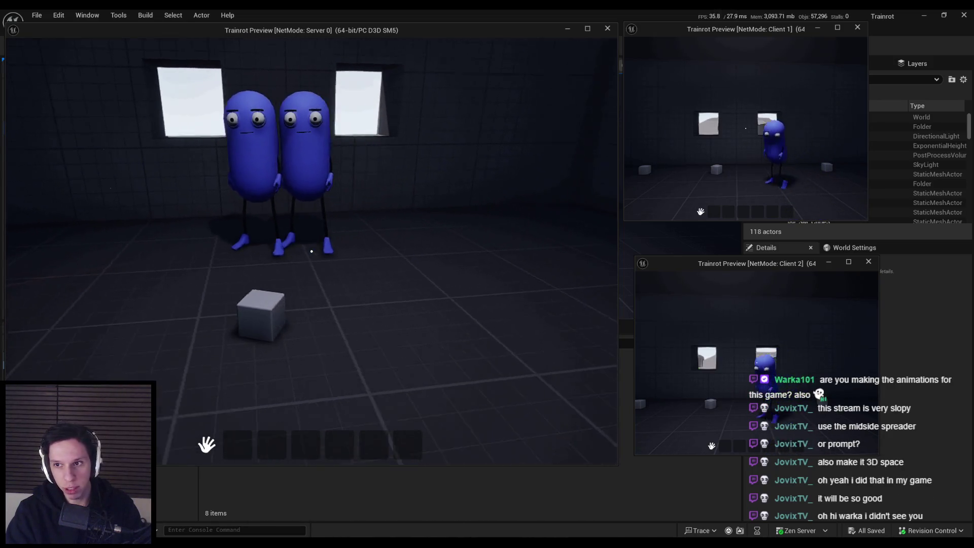
Step: Circle the two blue client characters, go to the round door, then turn back toward the cubes
{"action": "key", "text": "w"}
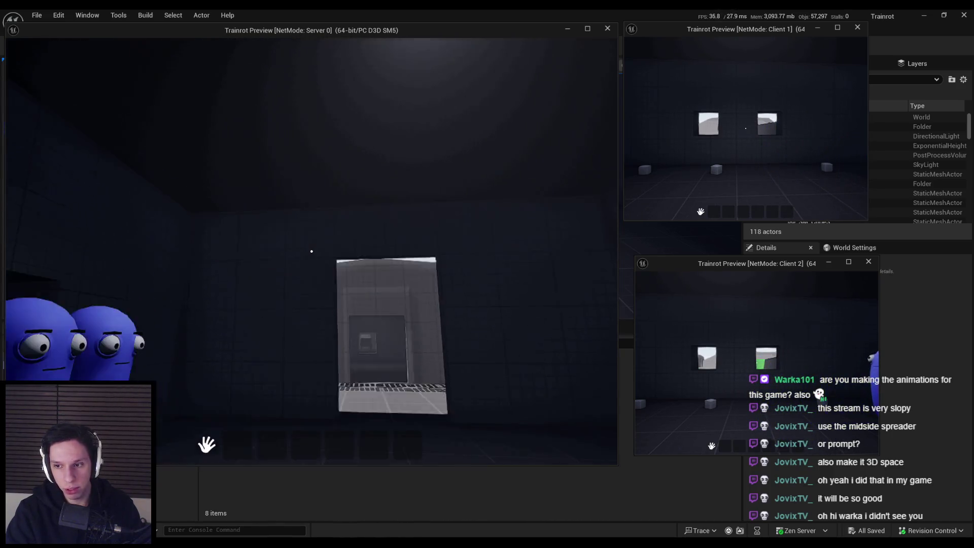
{"action": "key", "text": "w"}
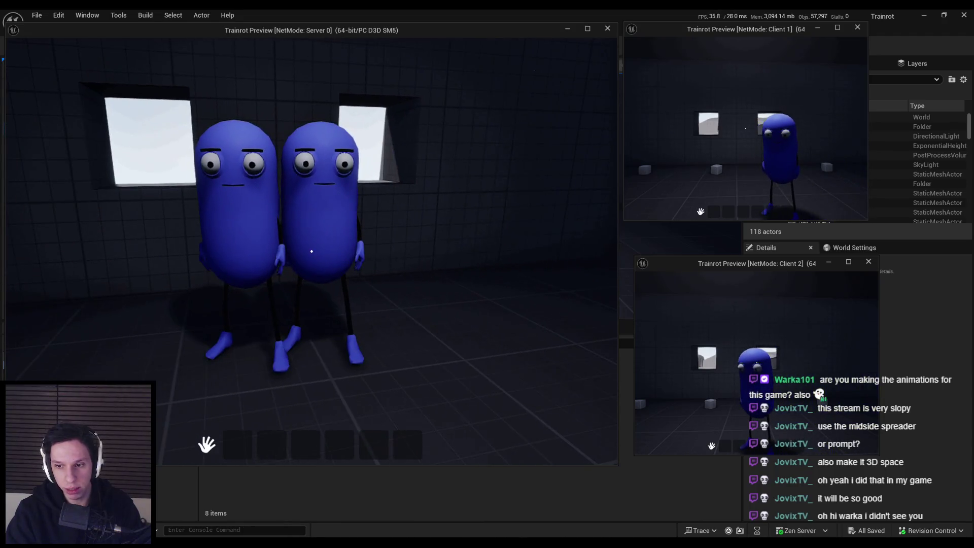
{"action": "key", "text": "s"}
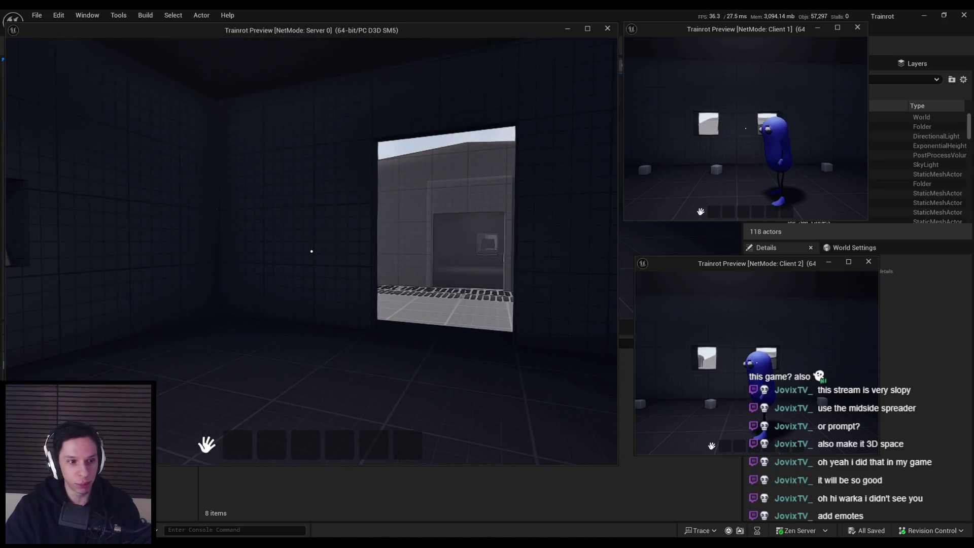
{"action": "key", "text": "w"}
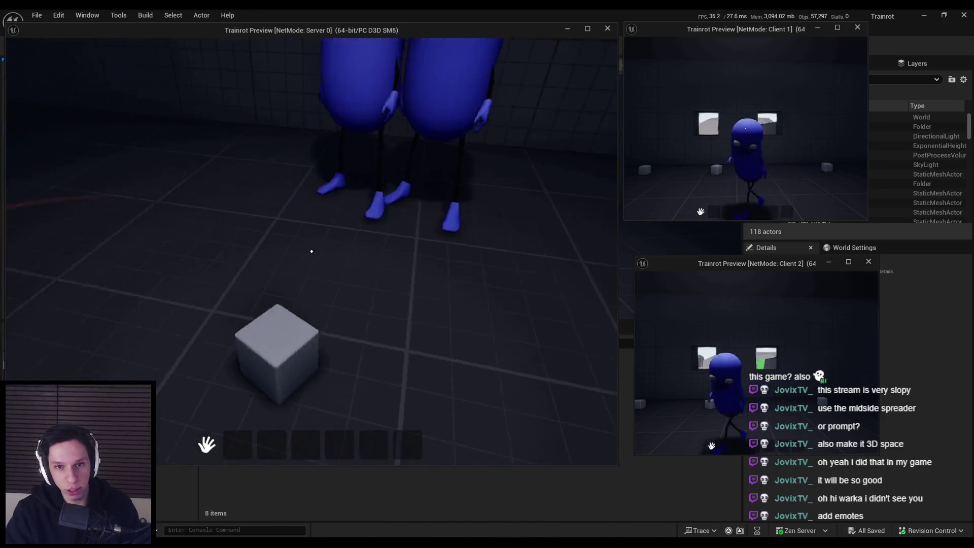
{"action": "key", "text": "w"}
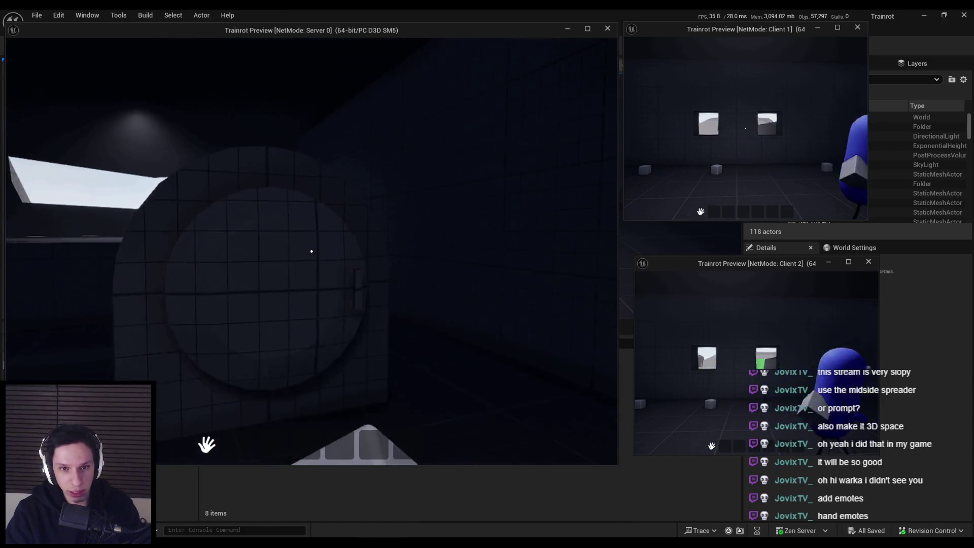
{"action": "key", "text": "w"}
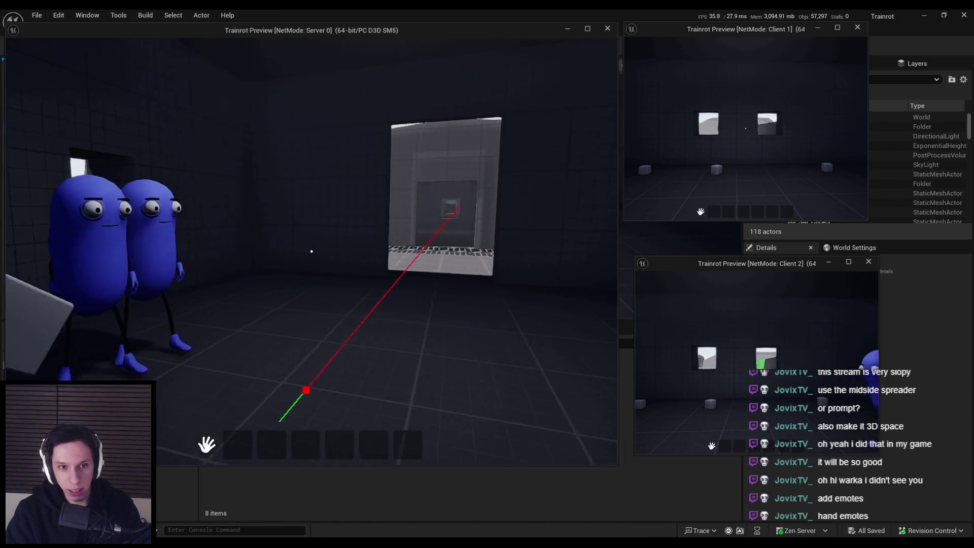
{"action": "key", "text": "w"}
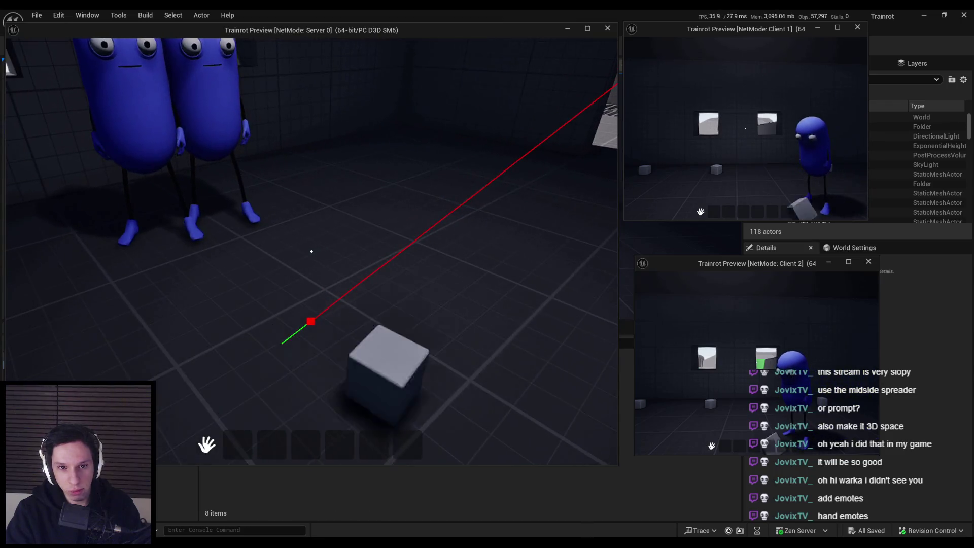
{"action": "key", "text": "w"}
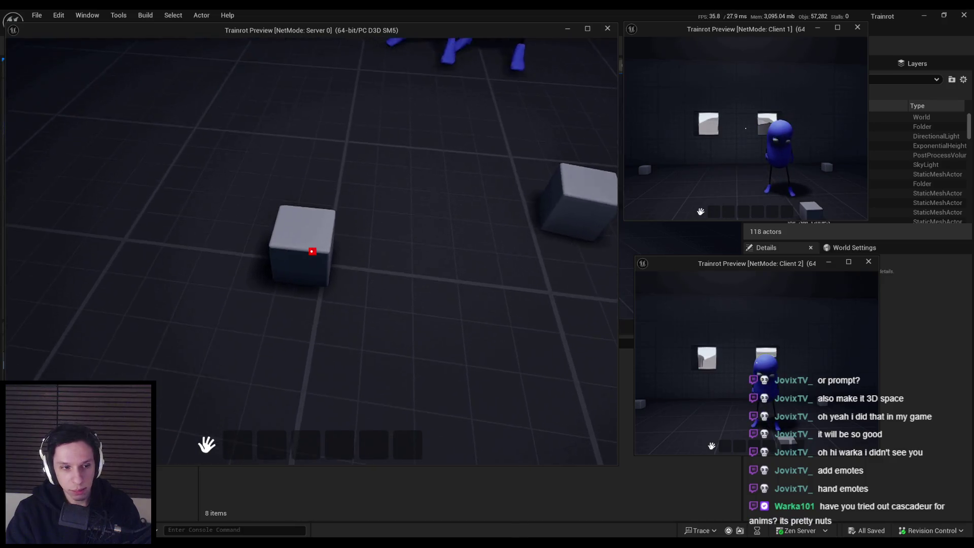
Step: Grab the cube in front, carry it toward the other players and throw it
{"action": "left_click", "coordinate": [311, 251]}
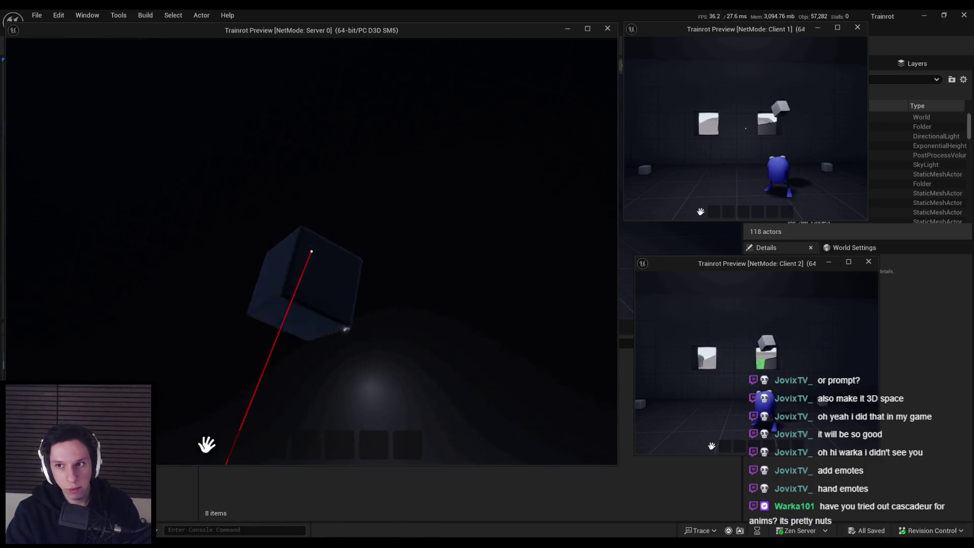
{"action": "key", "text": "w"}
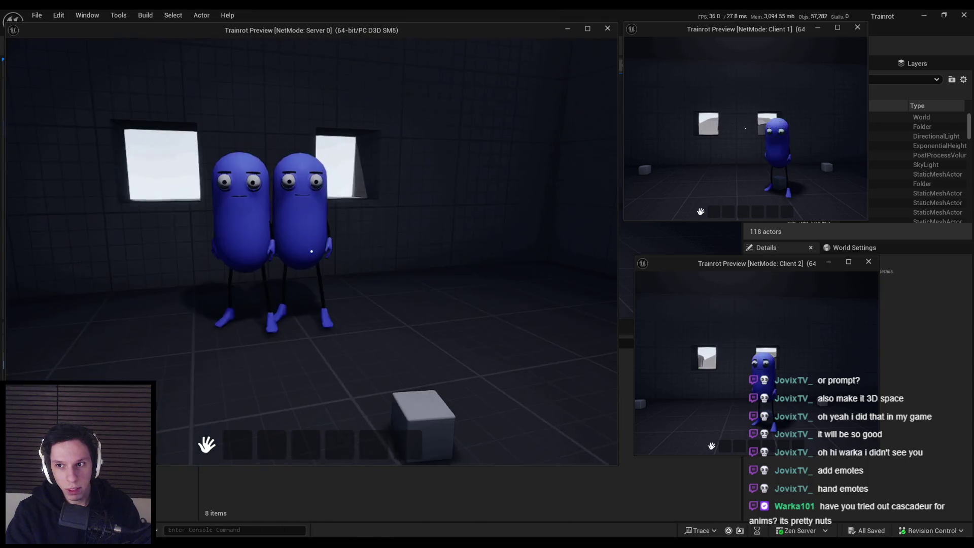
{"action": "key", "text": "w"}
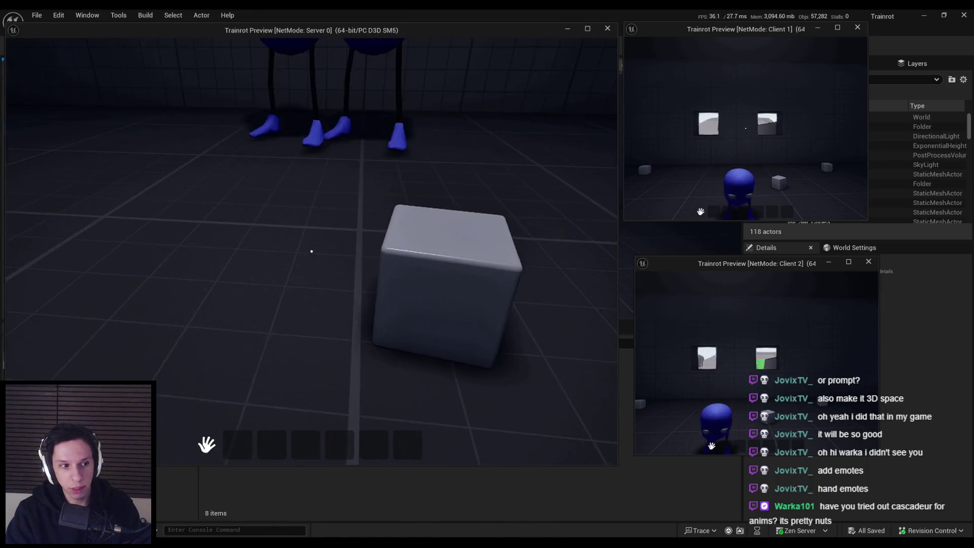
{"action": "left_click", "coordinate": [312, 251]}
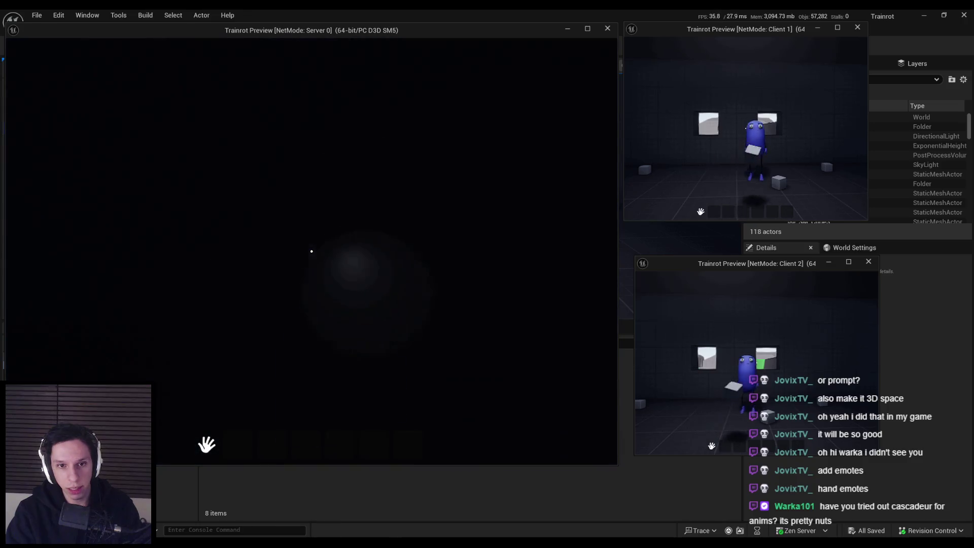
Step: Pick up the white cube, carry it around, toss it, then grab a floor cube again
{"action": "key", "text": "w"}
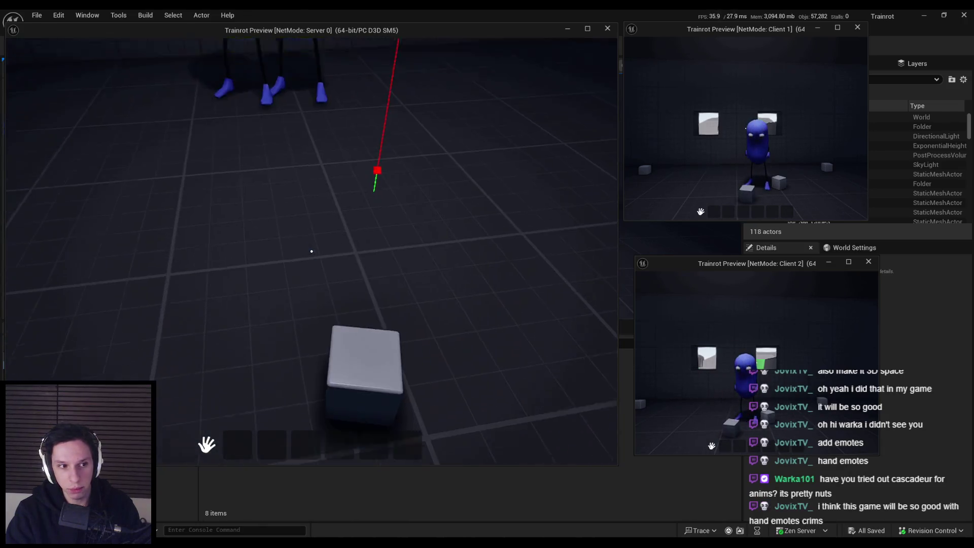
{"action": "left_click", "coordinate": [311, 251]}
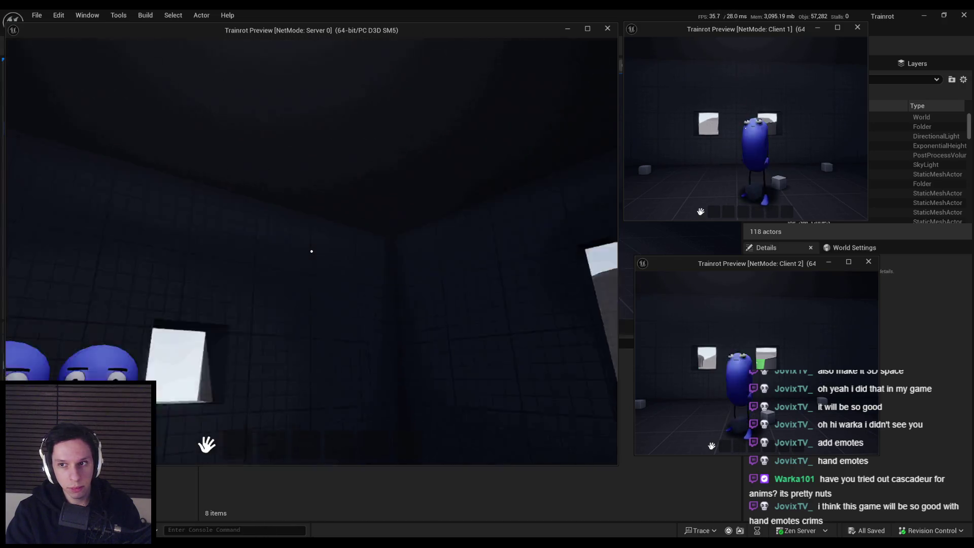
{"action": "key", "text": "w"}
{"action": "key", "text": "s"}
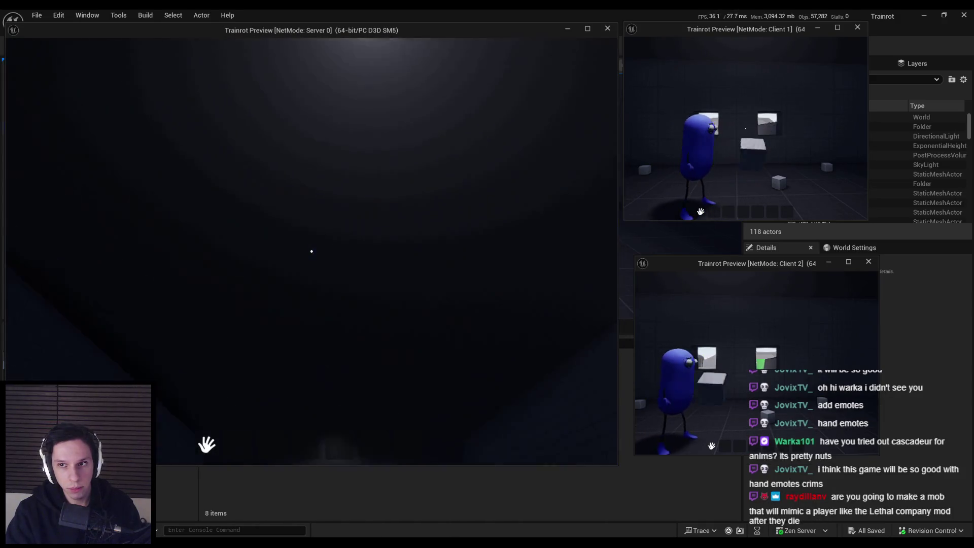
{"action": "left_click", "coordinate": [312, 251]}
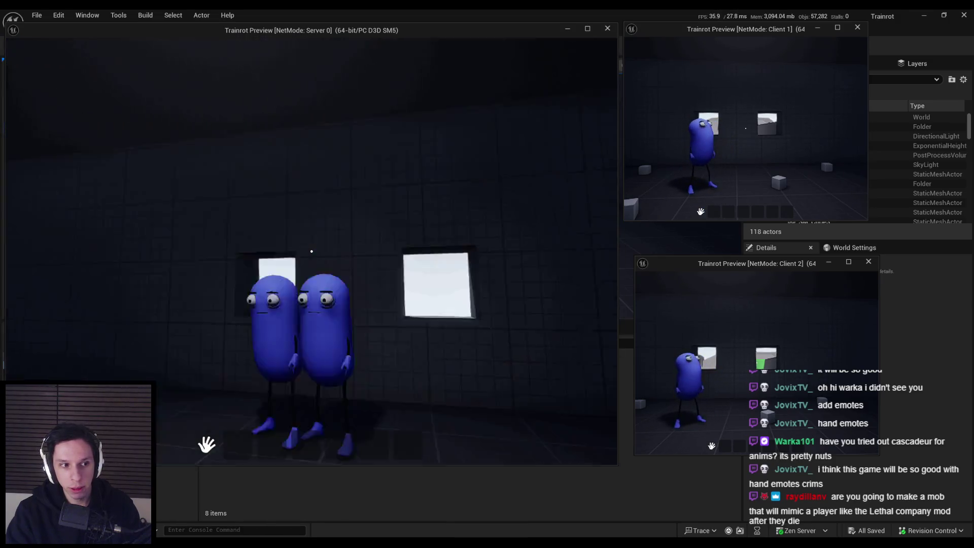
{"action": "left_click", "coordinate": [312, 251]}
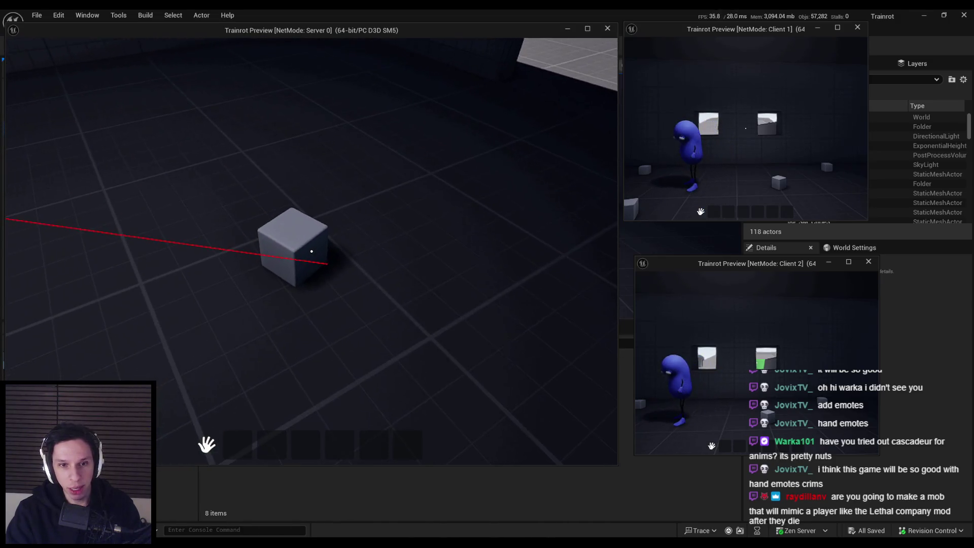
{"action": "left_click", "coordinate": [311, 251]}
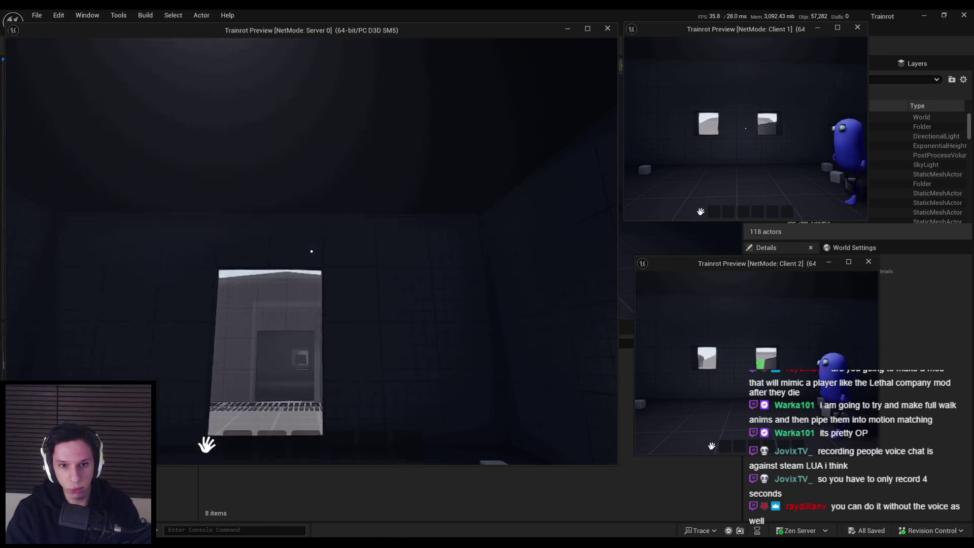
Step: Walk to the doorway and back, then grab and throw a cube near the other players
{"action": "key", "text": "w"}
{"action": "key", "text": "s"}
{"action": "key", "text": "s"}
{"action": "key", "text": "s"}
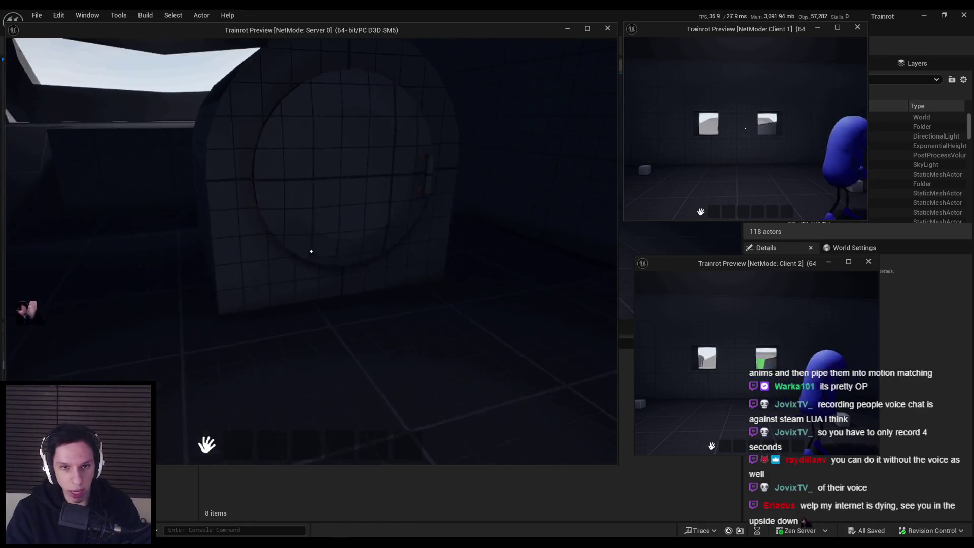
{"action": "key", "text": "s"}
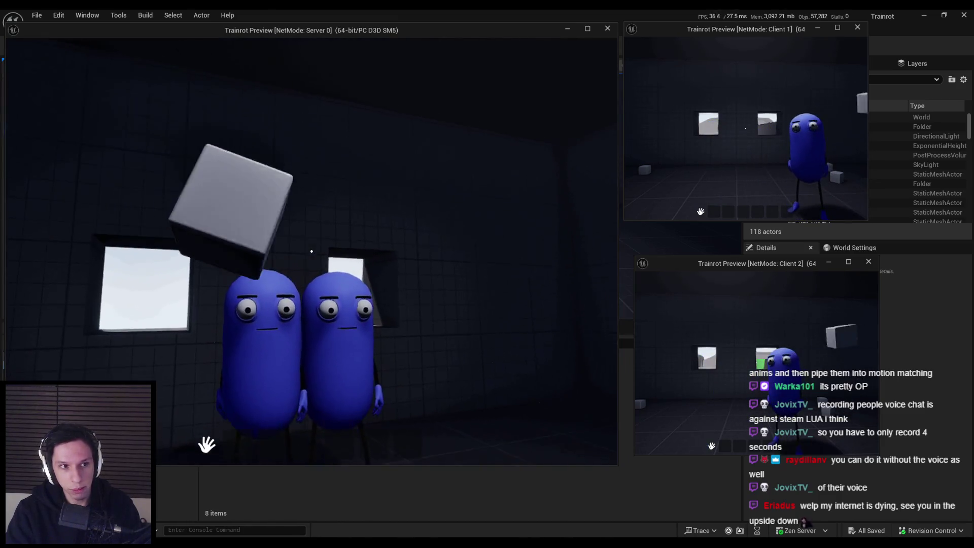
{"action": "left_click", "coordinate": [311, 251]}
{"action": "left_click", "coordinate": [312, 251]}
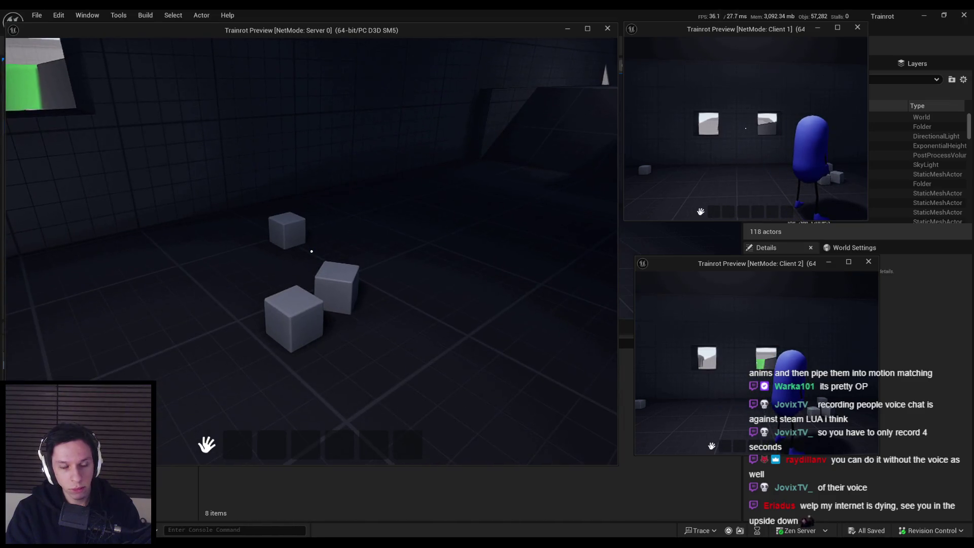
Step: Approach the grey cubes, launch one into the air, and step around them
{"action": "key", "text": "w"}
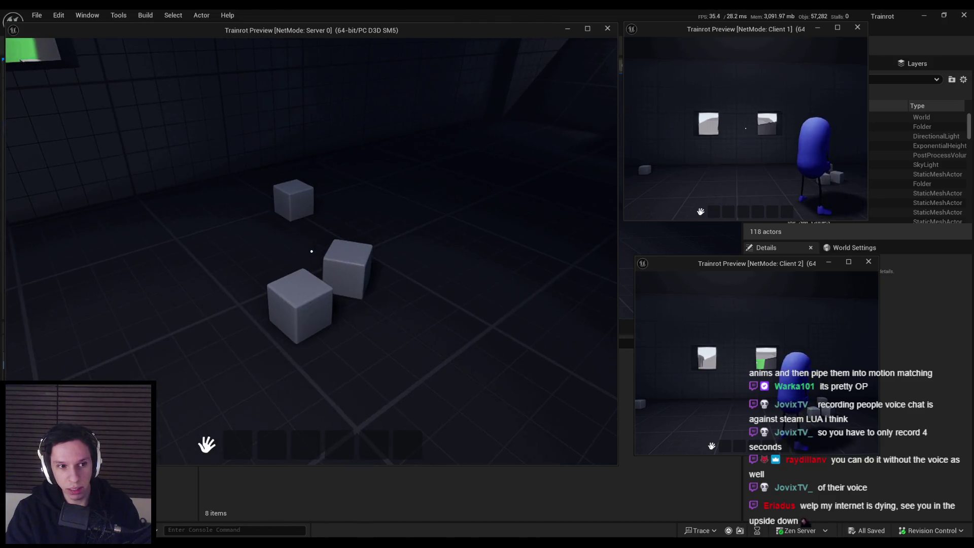
{"action": "key", "text": "w"}
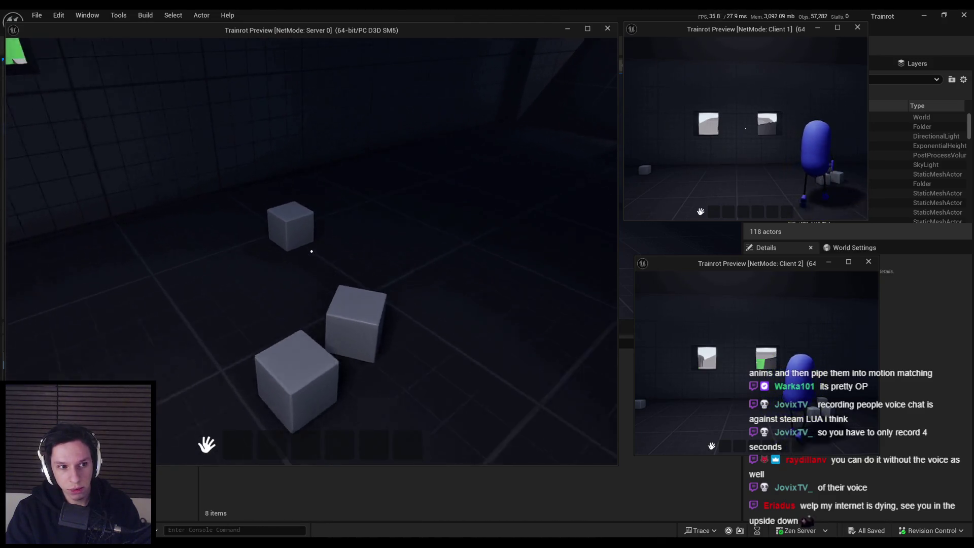
{"action": "left_click", "coordinate": [312, 252]}
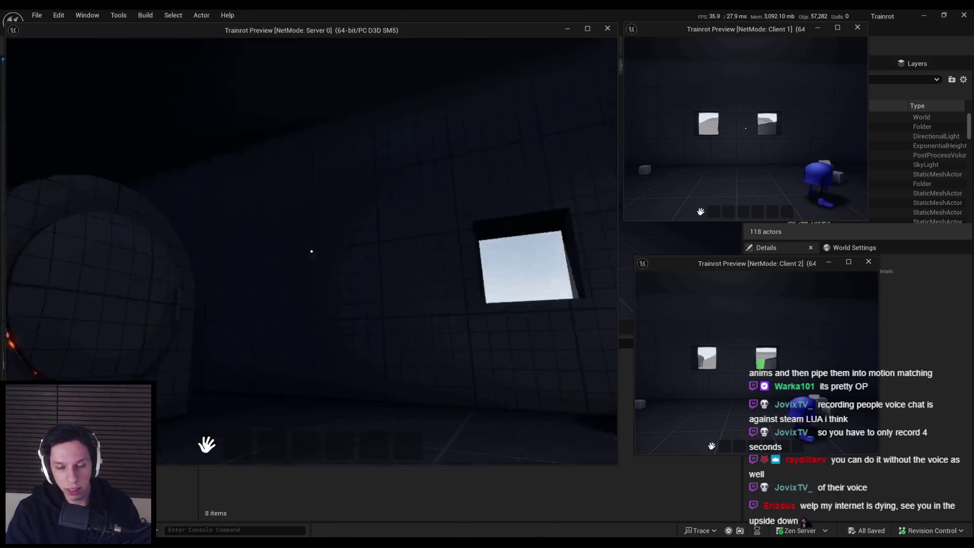
{"action": "key", "text": "w"}
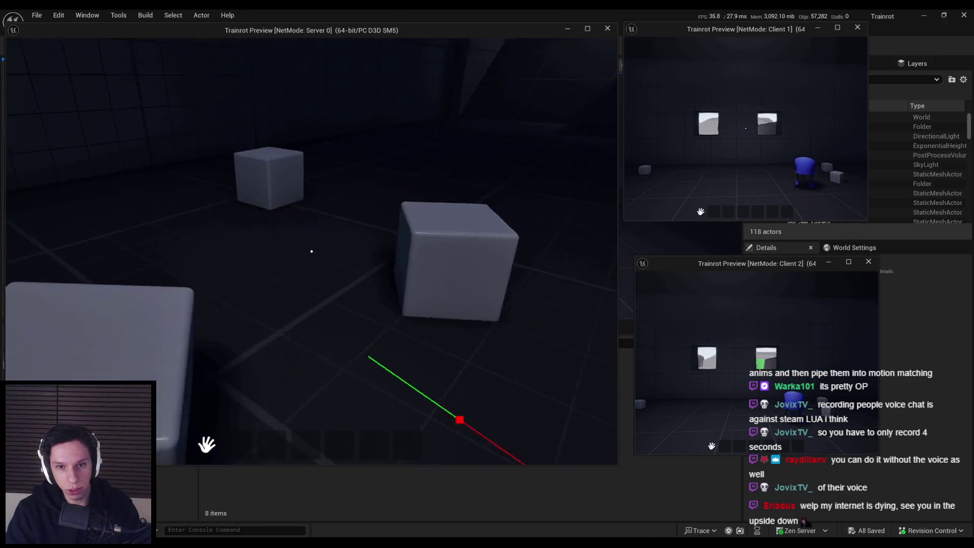
{"action": "key", "text": "s"}
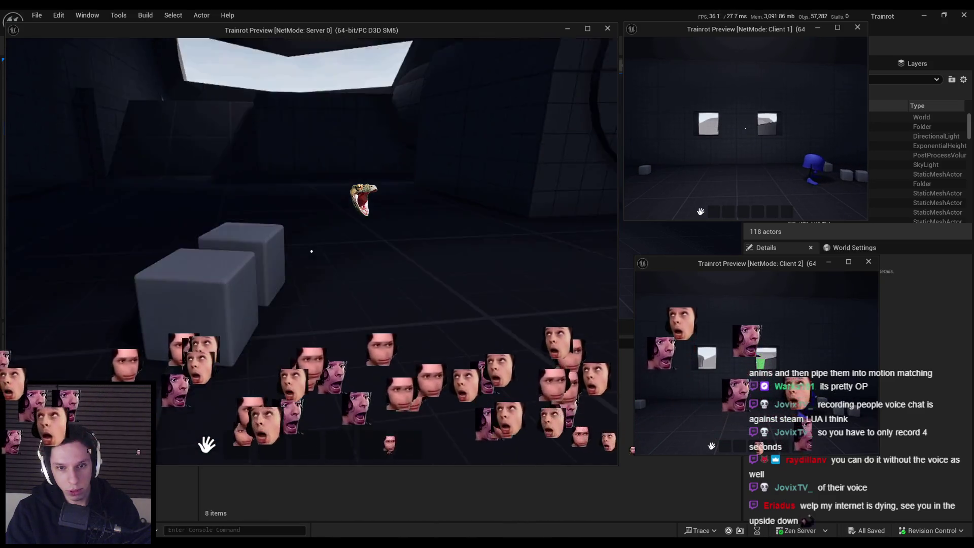
{"action": "key", "text": "s"}
{"action": "key", "text": "w"}
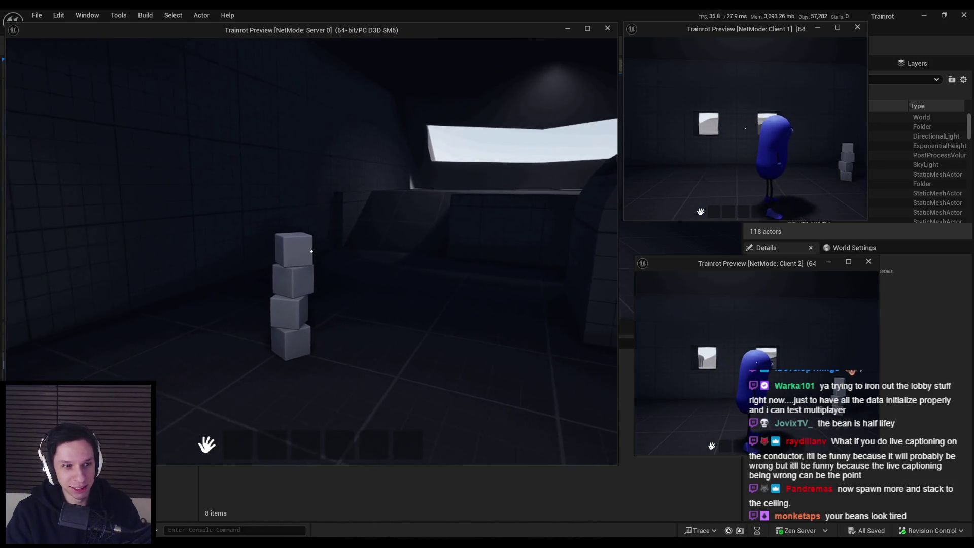
Step: Walk the server player from the four-cube tower toward the two blue bean characters
{"action": "key", "text": "w"}
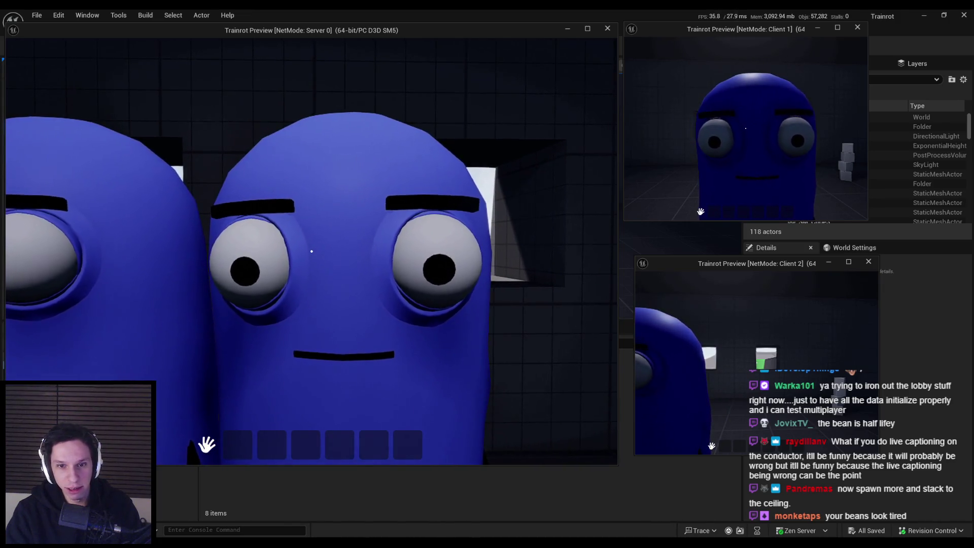
Step: Walk up to the two blue player beans and face them head-on
{"action": "key", "text": "d"}
{"action": "key", "text": "s"}
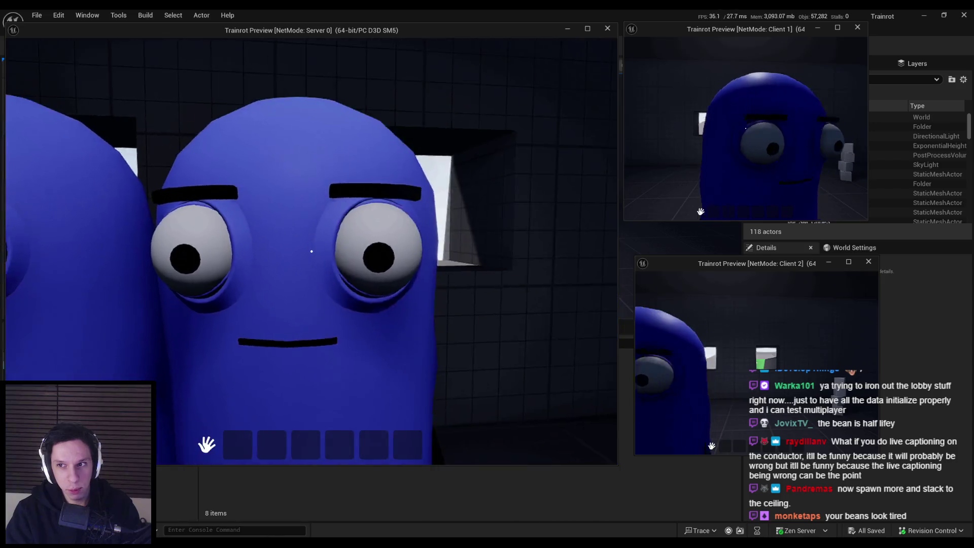
{"action": "key", "text": "w"}
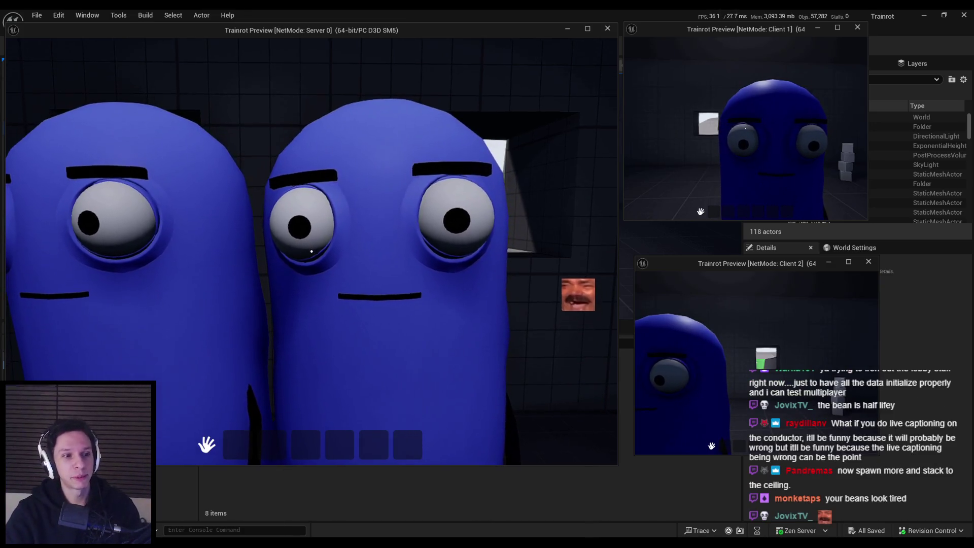
{"action": "key", "text": "a"}
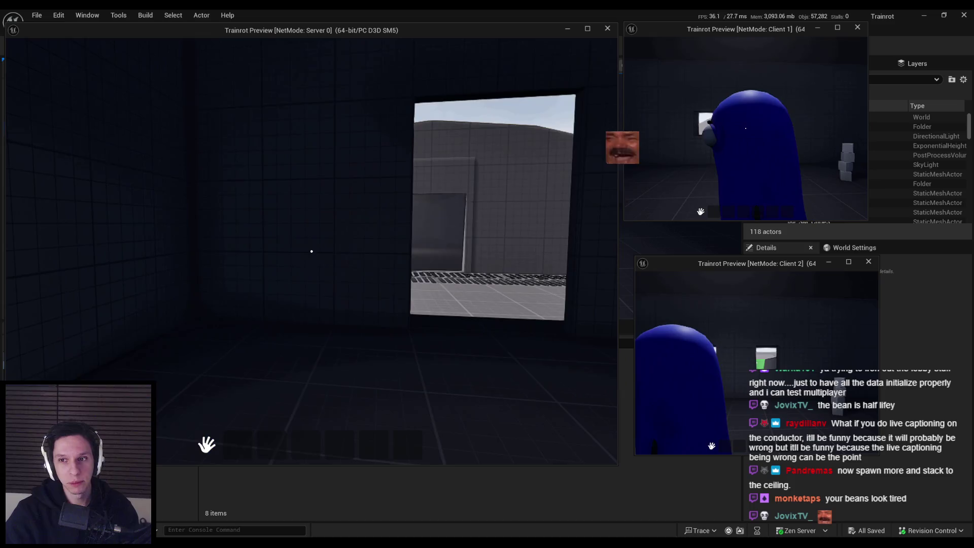
Step: Select hotbar slot 4, scroll through the hotbar slots, then end the play session with Esc
{"action": "key", "text": "4"}
{"action": "scroll", "coordinate": [312, 251], "scroll_direction": "up", "scroll_amount": 6}
{"action": "scroll", "coordinate": [312, 251], "scroll_direction": "up", "scroll_amount": 4}
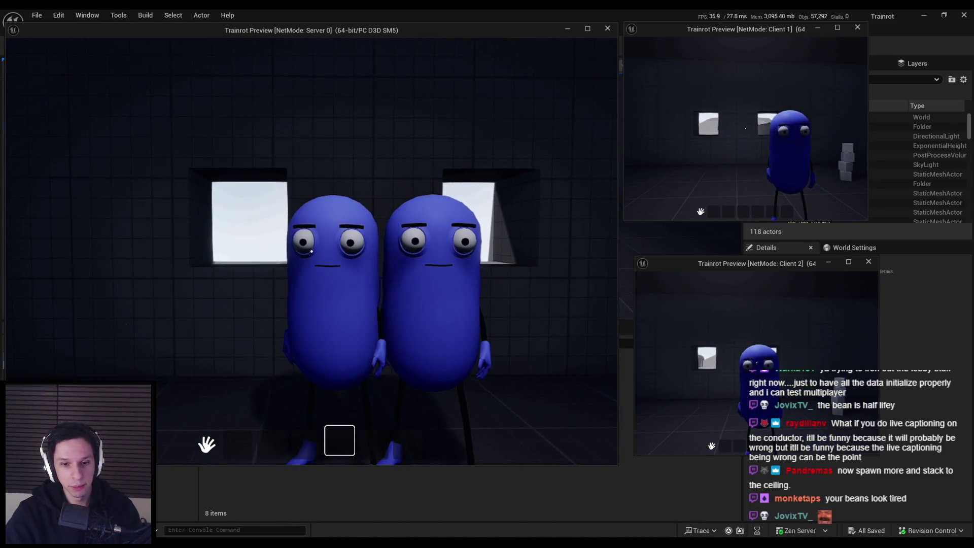
{"action": "scroll", "coordinate": [312, 252], "scroll_direction": "down", "scroll_amount": 2}
{"action": "scroll", "coordinate": [312, 251], "scroll_direction": "down", "scroll_amount": 8}
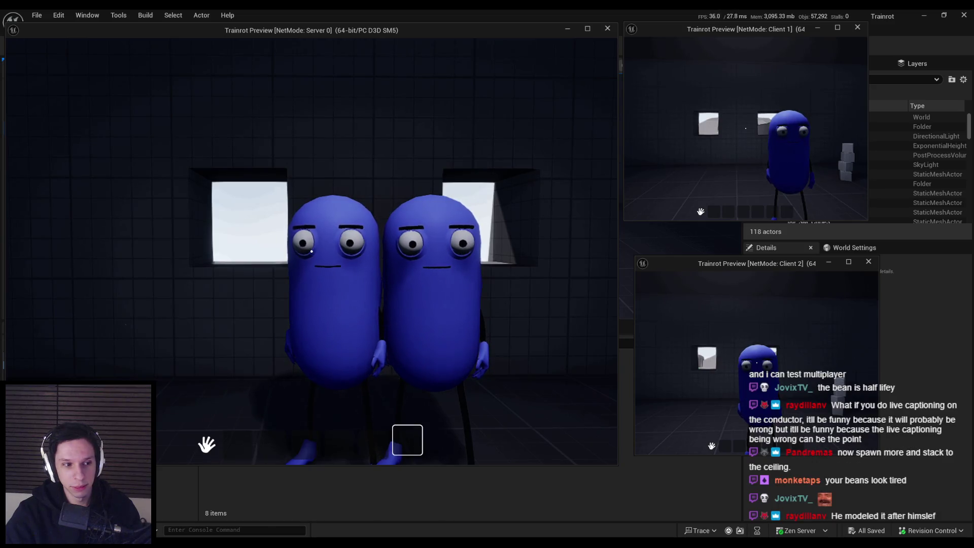
{"action": "scroll", "coordinate": [312, 251], "scroll_direction": "down", "scroll_amount": 4}
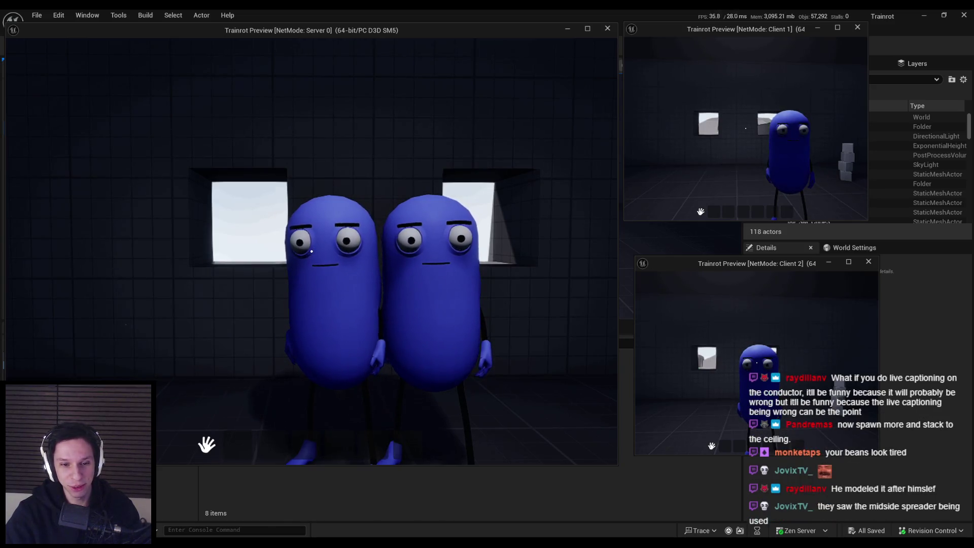
{"action": "scroll", "coordinate": [312, 251], "scroll_direction": "down", "scroll_amount": 4}
{"action": "scroll", "coordinate": [311, 251], "scroll_direction": "down", "scroll_amount": 6}
{"action": "scroll", "coordinate": [312, 252], "scroll_direction": "down", "scroll_amount": 4}
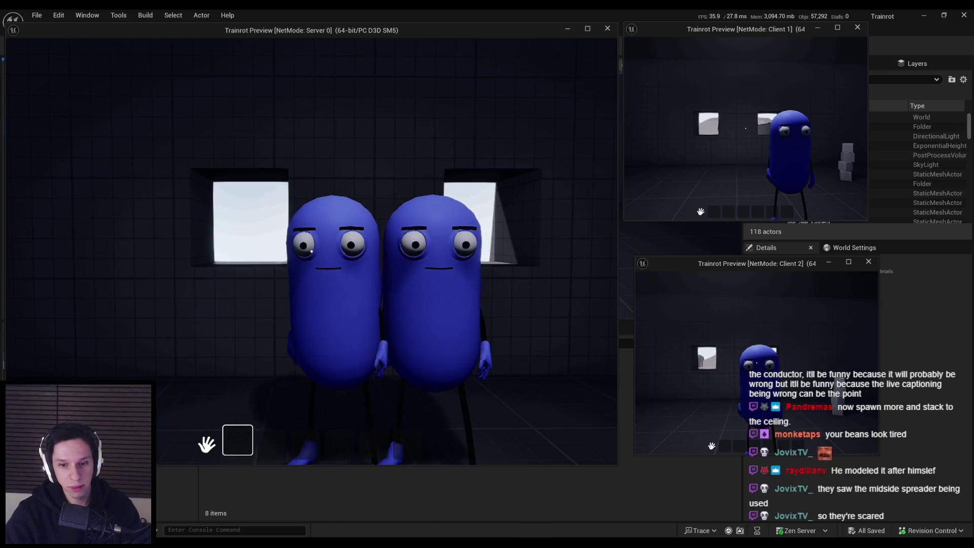
{"action": "key", "text": "Escape"}
Step: Switch to Notion and open the Monster Ideas subpage from the Trainrot notes
{"action": "key", "text": "alt+Tab"}
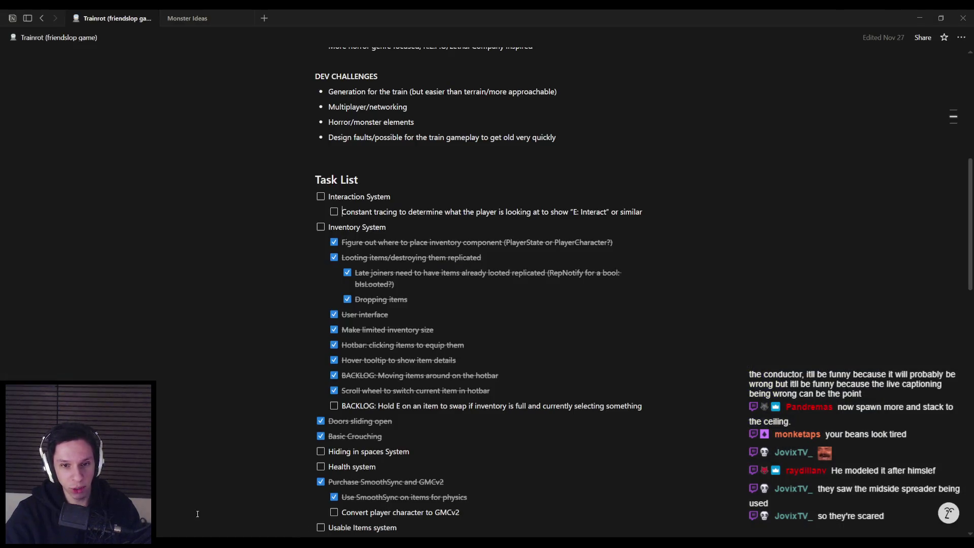
{"action": "scroll", "coordinate": [351, 284], "scroll_direction": "down", "scroll_amount": 10}
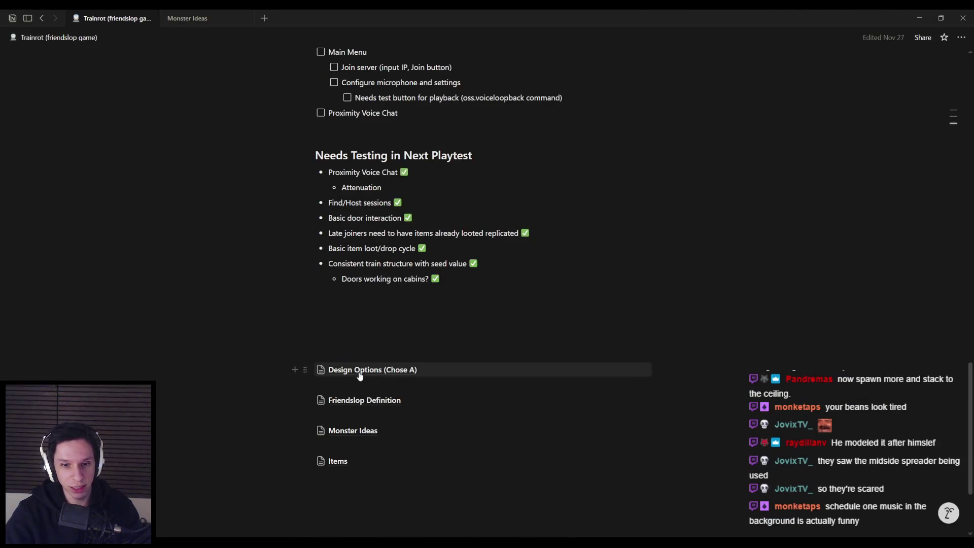
{"action": "left_click", "coordinate": [342, 437]}
Step: Scroll through the monster entries down to The Chef
{"action": "scroll", "coordinate": [375, 270], "scroll_direction": "down", "scroll_amount": 4}
{"action": "scroll", "coordinate": [375, 270], "scroll_direction": "down", "scroll_amount": 1}
{"action": "scroll", "coordinate": [380, 314], "scroll_direction": "up", "scroll_amount": 1}
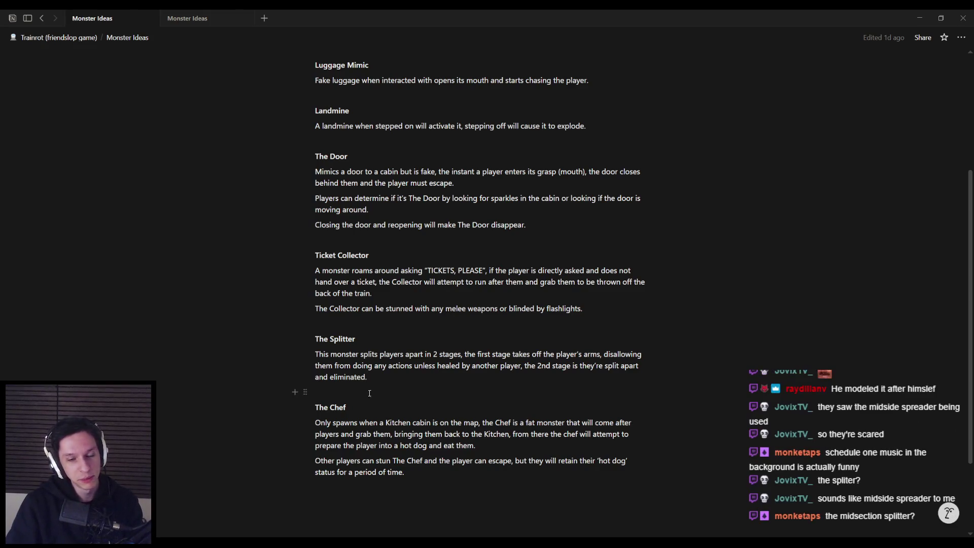
{"action": "scroll", "coordinate": [354, 419], "scroll_direction": "up", "scroll_amount": 5}
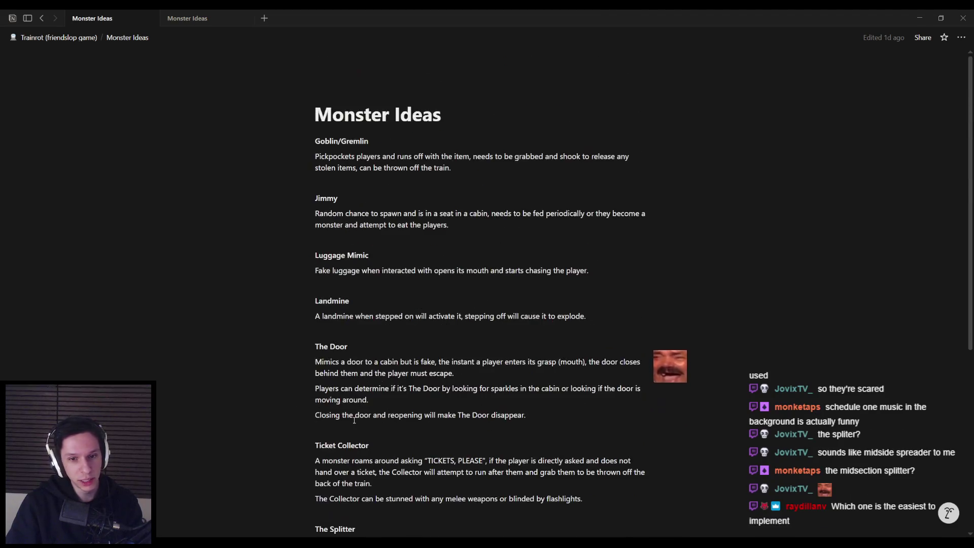
{"action": "scroll", "coordinate": [360, 421], "scroll_direction": "down", "scroll_amount": 4}
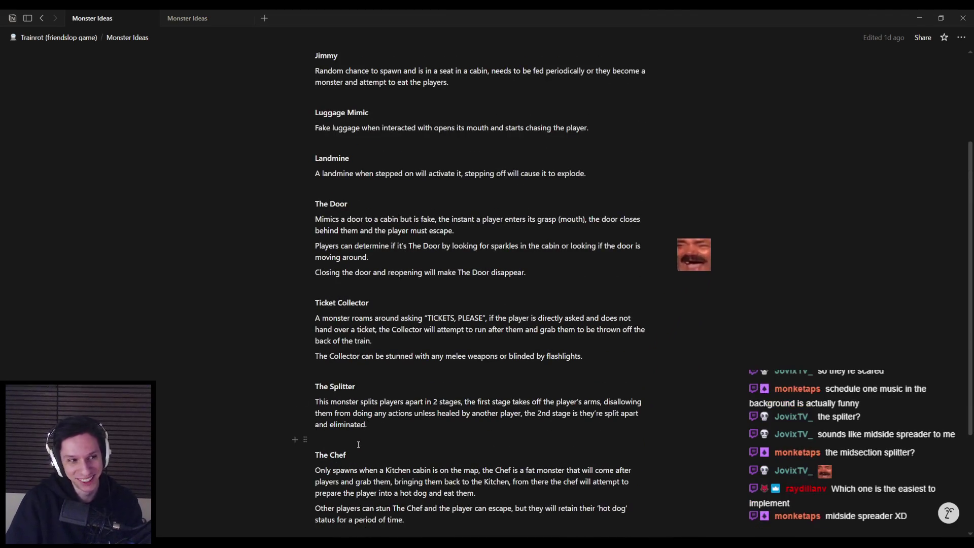
{"action": "scroll", "coordinate": [365, 421], "scroll_direction": "down", "scroll_amount": 1}
{"action": "scroll", "coordinate": [363, 409], "scroll_direction": "down", "scroll_amount": 1}
Step: Select The Chef heading text, clear the selection, and scroll back up
{"action": "left_click_drag", "start_coordinate": [315, 361], "coordinate": [346, 360]}
{"action": "left_click", "coordinate": [345, 360]}
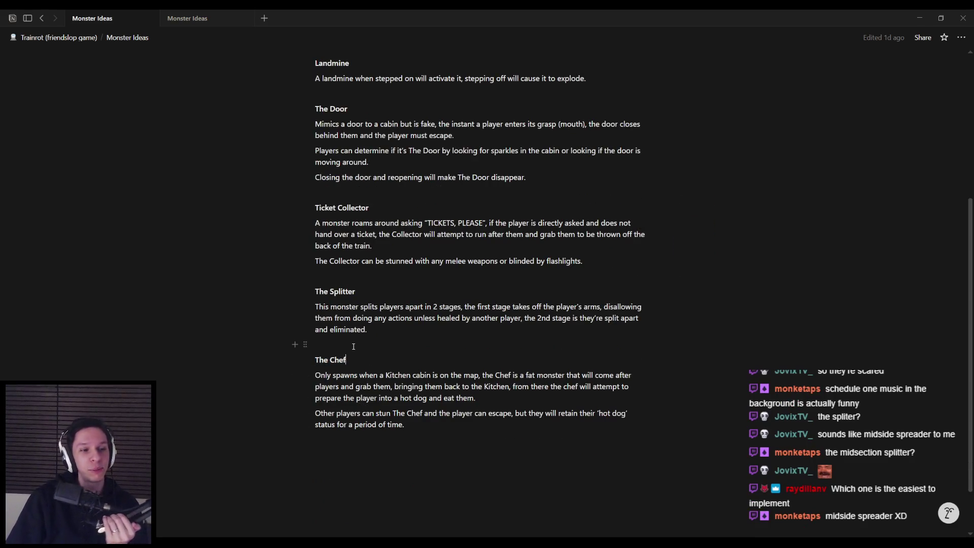
{"action": "triple_click", "coordinate": [357, 358]}
{"action": "left_click", "coordinate": [353, 357]}
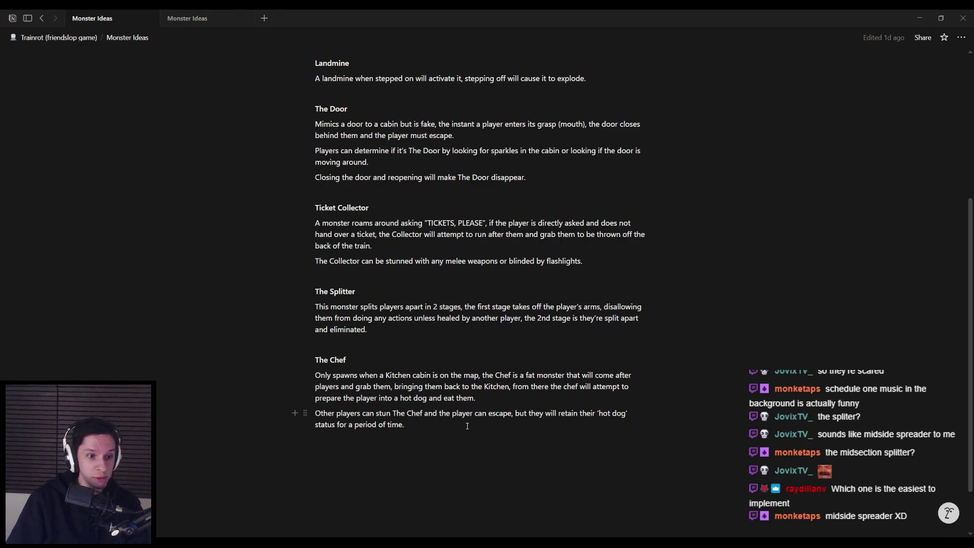
{"action": "scroll", "coordinate": [424, 424], "scroll_direction": "up", "scroll_amount": 1}
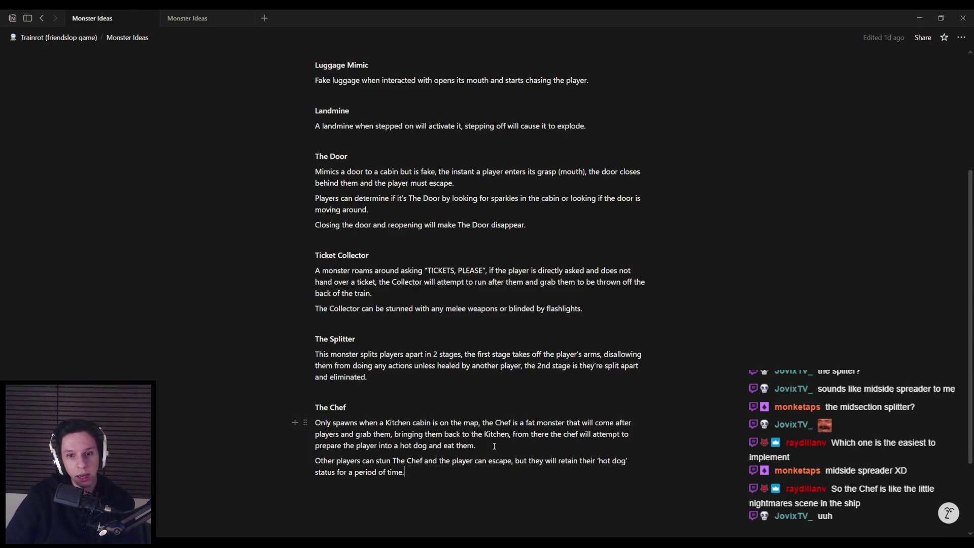
{"action": "scroll", "coordinate": [494, 446], "scroll_direction": "up", "scroll_amount": 2}
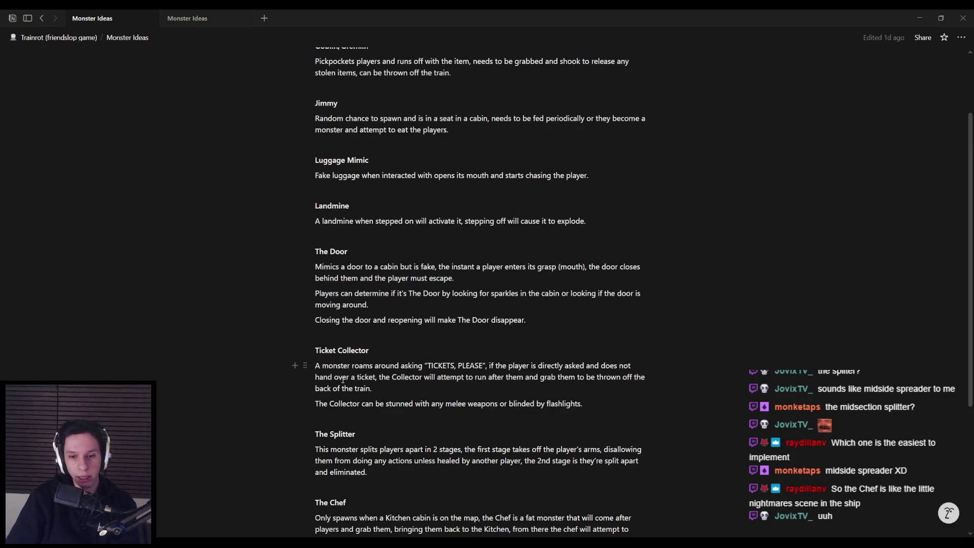
{"action": "scroll", "coordinate": [366, 390], "scroll_direction": "down", "scroll_amount": 1}
{"action": "scroll", "coordinate": [401, 347], "scroll_direction": "up", "scroll_amount": 2}
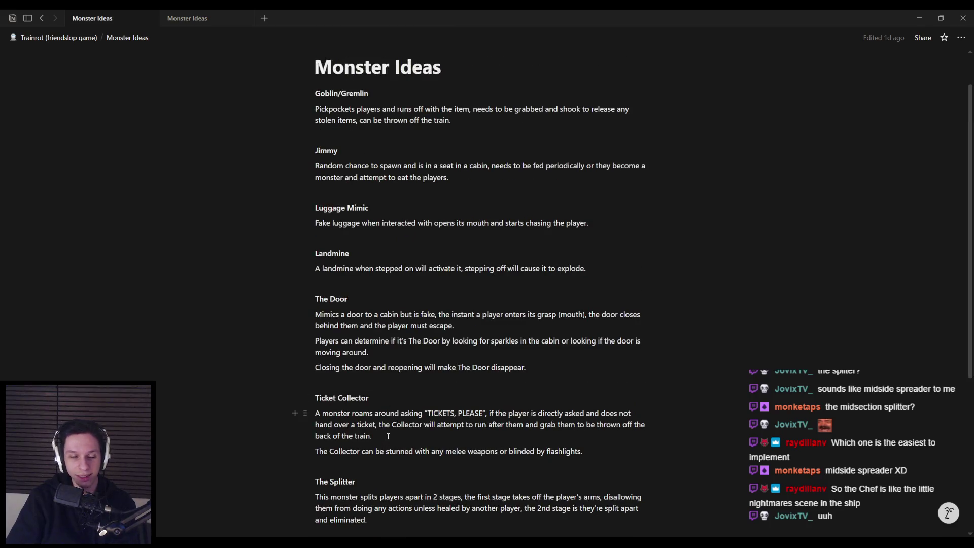
{"action": "scroll", "coordinate": [389, 436], "scroll_direction": "down", "scroll_amount": 1}
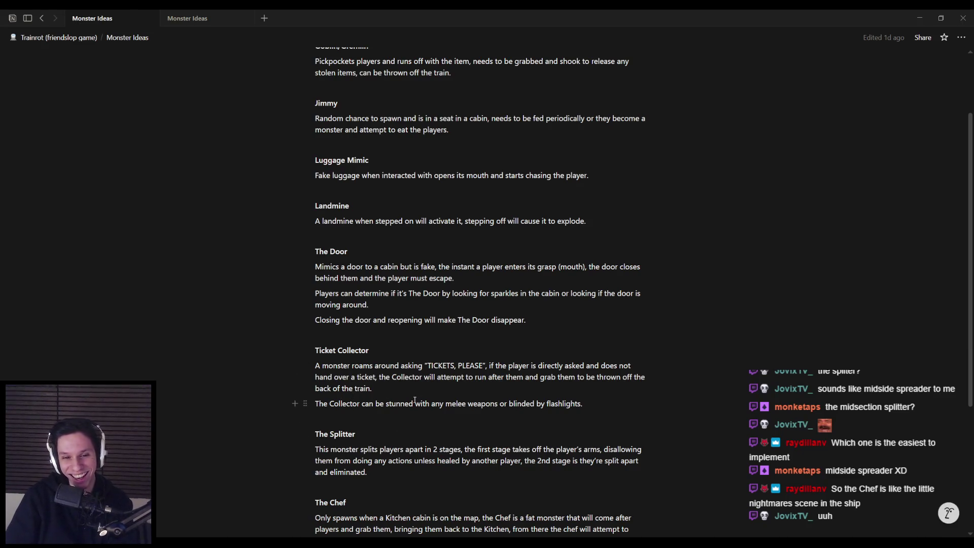
{"action": "scroll", "coordinate": [403, 383], "scroll_direction": "up", "scroll_amount": 2}
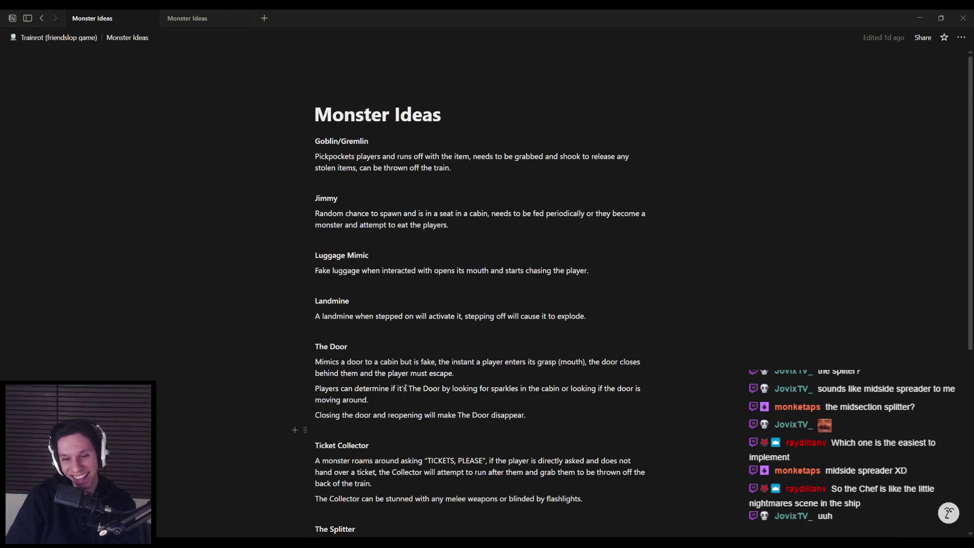
{"action": "scroll", "coordinate": [347, 366], "scroll_direction": "down", "scroll_amount": 1}
{"action": "scroll", "coordinate": [345, 362], "scroll_direction": "up", "scroll_amount": 1}
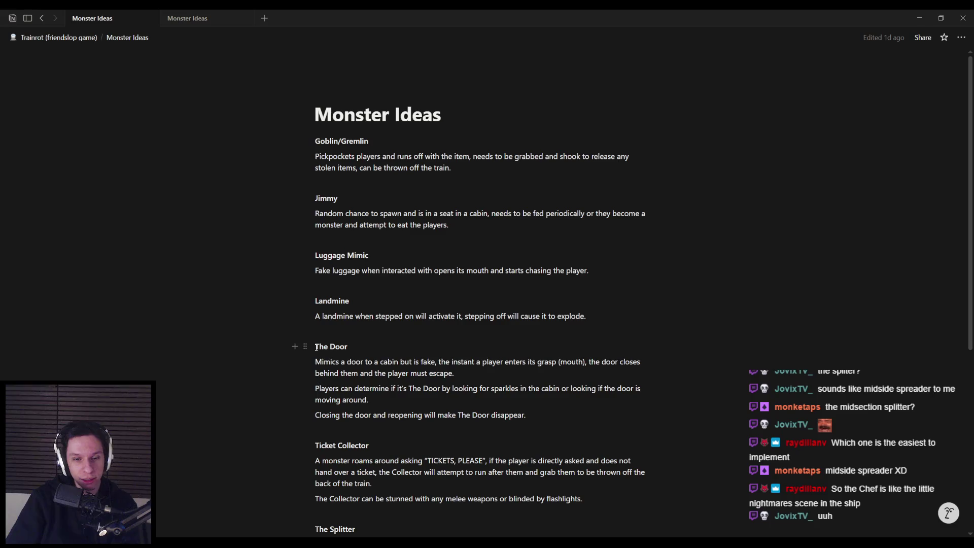
{"action": "left_click_drag", "start_coordinate": [316, 347], "coordinate": [479, 373]}
{"action": "left_click", "coordinate": [479, 372]}
{"action": "scroll", "coordinate": [480, 373], "scroll_direction": "down", "scroll_amount": 1}
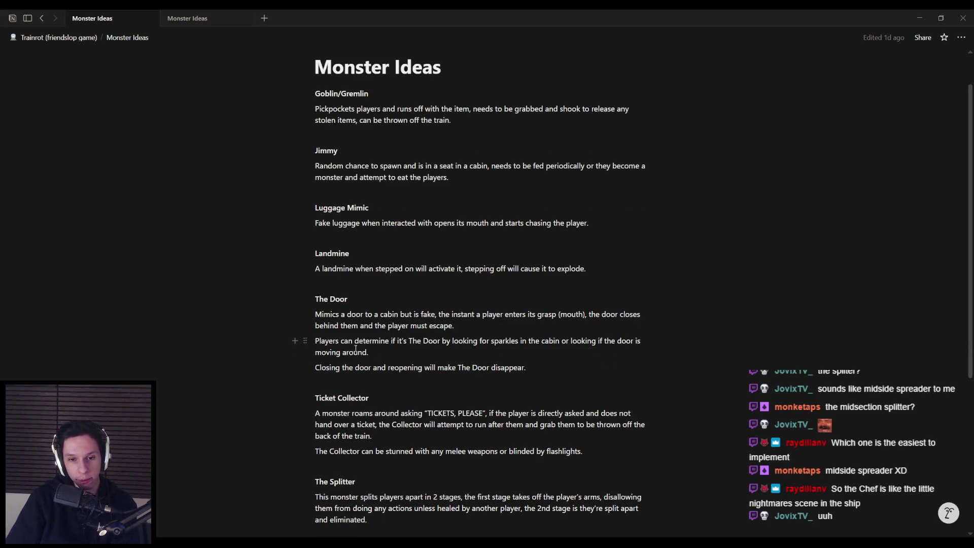
{"action": "scroll", "coordinate": [357, 349], "scroll_direction": "up", "scroll_amount": 1}
{"action": "left_click_drag", "start_coordinate": [317, 347], "coordinate": [477, 374]}
{"action": "left_click", "coordinate": [477, 374]}
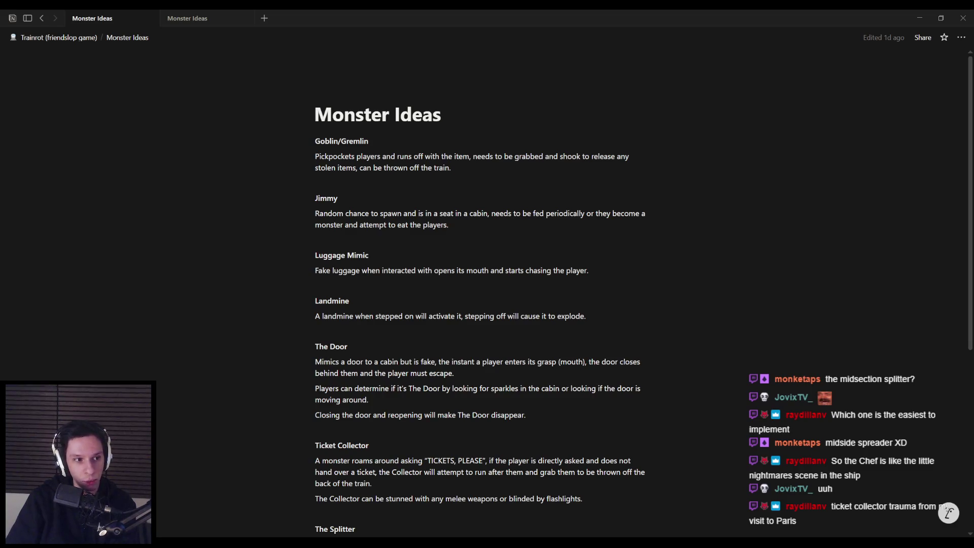
{"action": "mouse_move", "coordinate": [484, 369]}
{"action": "left_mouse_down"}
{"action": "mouse_move", "coordinate": [299, 350]}
{"action": "mouse_move", "coordinate": [304, 371]}
{"action": "mouse_move", "coordinate": [298, 352]}
{"action": "left_mouse_up"}
{"action": "left_click", "coordinate": [480, 375]}
{"action": "scroll", "coordinate": [478, 376], "scroll_direction": "down", "scroll_amount": 1}
{"action": "scroll", "coordinate": [461, 358], "scroll_direction": "up", "scroll_amount": 1}
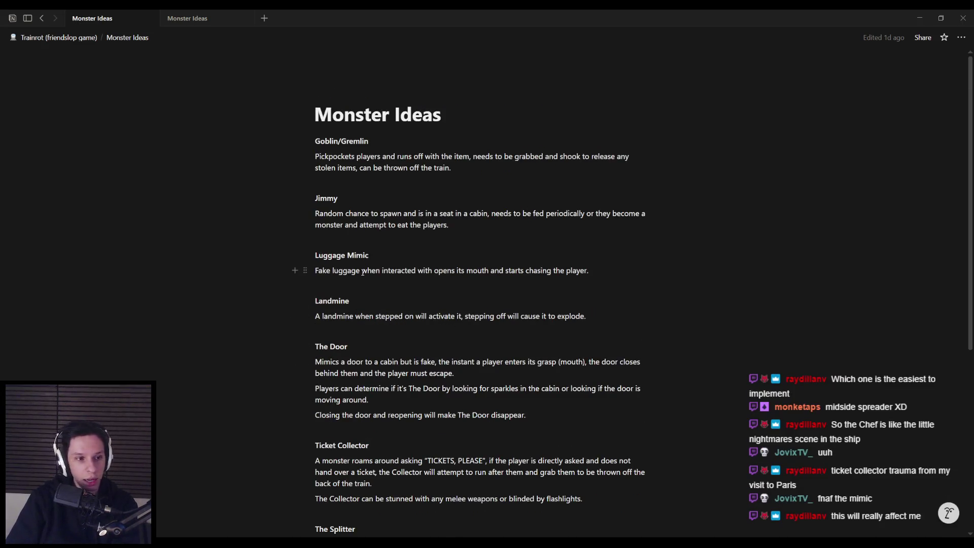
{"action": "triple_click", "coordinate": [454, 225]}
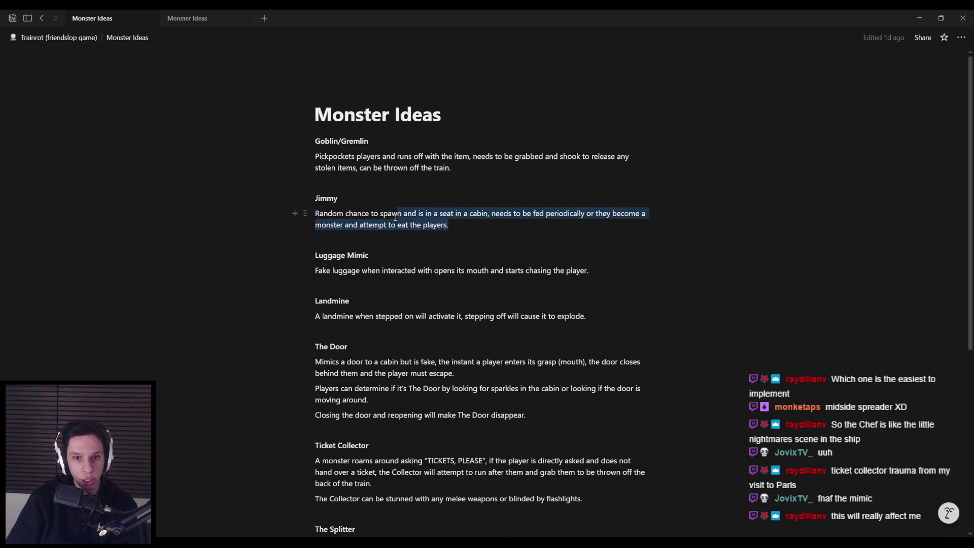
{"action": "left_click", "coordinate": [454, 225]}
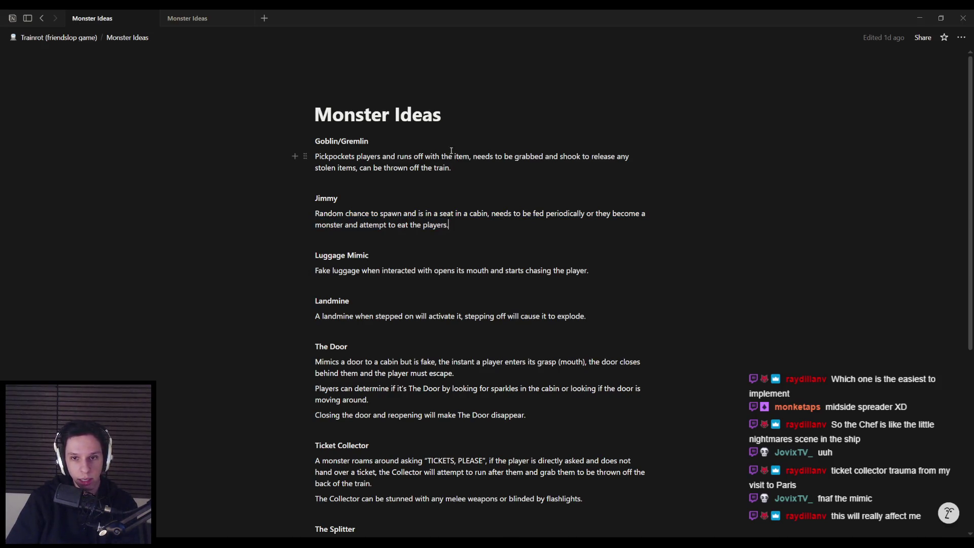
{"action": "triple_click", "coordinate": [449, 168]}
{"action": "left_click", "coordinate": [450, 168]}
{"action": "scroll", "coordinate": [446, 279], "scroll_direction": "down", "scroll_amount": 5}
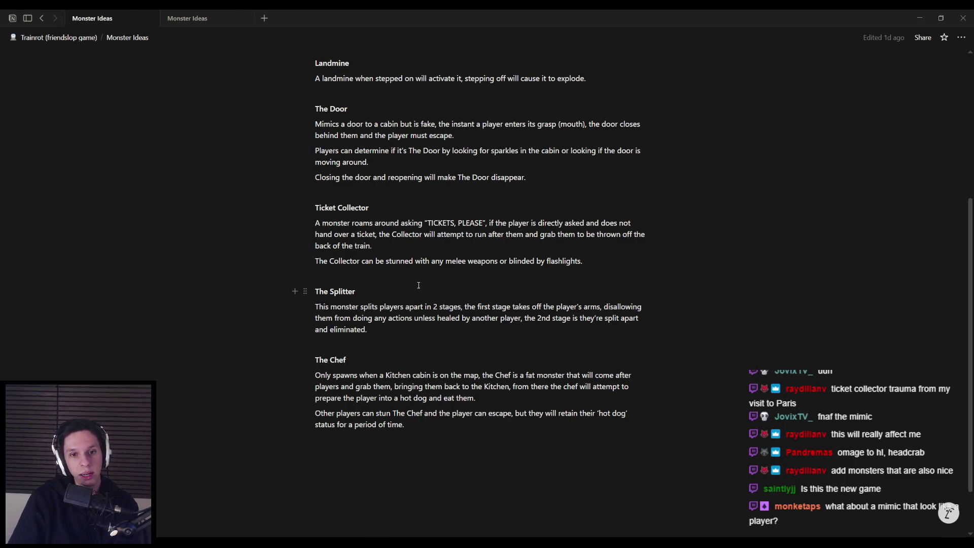
{"action": "scroll", "coordinate": [419, 285], "scroll_direction": "up", "scroll_amount": 5}
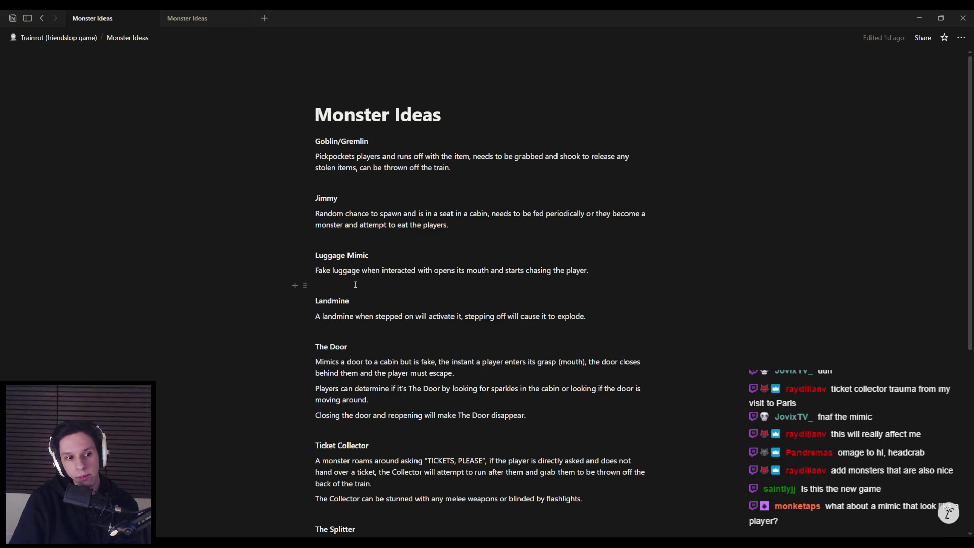
{"action": "scroll", "coordinate": [355, 284], "scroll_direction": "down", "scroll_amount": 5}
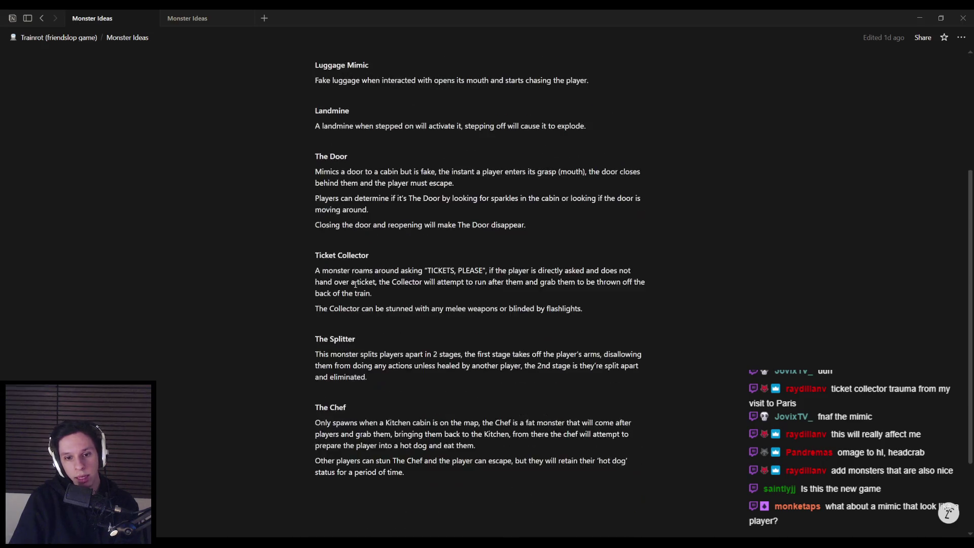
{"action": "scroll", "coordinate": [355, 284], "scroll_direction": "up", "scroll_amount": 5}
{"action": "scroll", "coordinate": [355, 284], "scroll_direction": "down", "scroll_amount": 5}
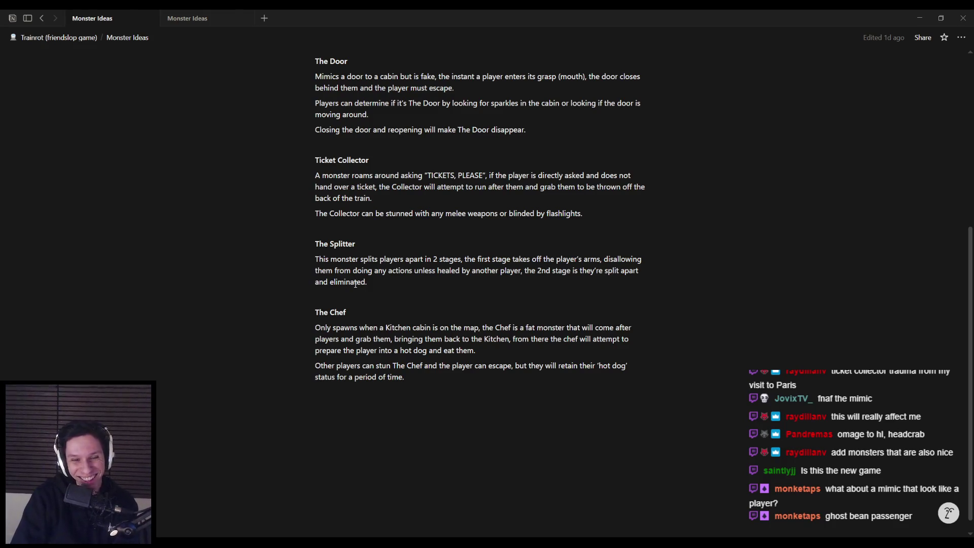
{"action": "scroll", "coordinate": [374, 289], "scroll_direction": "up", "scroll_amount": 5}
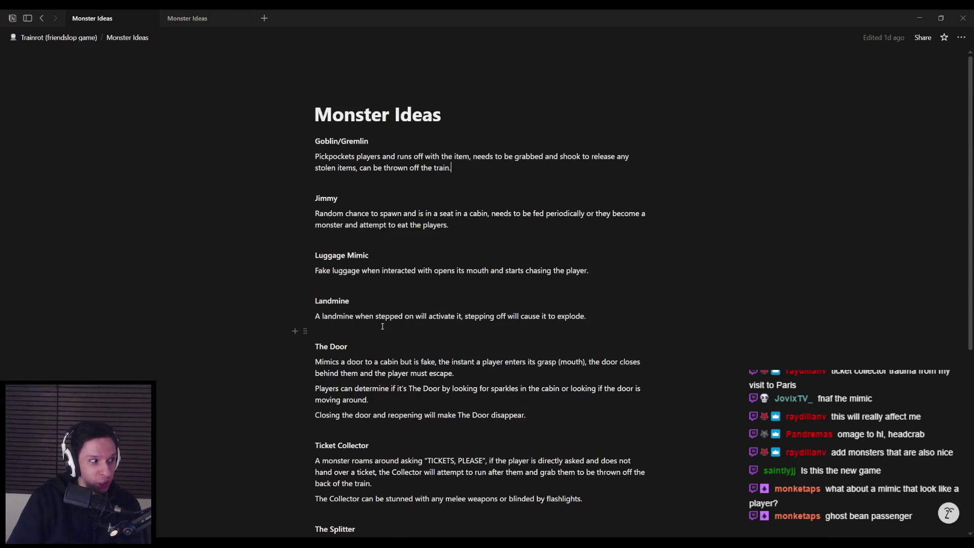
{"action": "scroll", "coordinate": [383, 325], "scroll_direction": "down", "scroll_amount": 4}
{"action": "scroll", "coordinate": [378, 284], "scroll_direction": "up", "scroll_amount": 3}
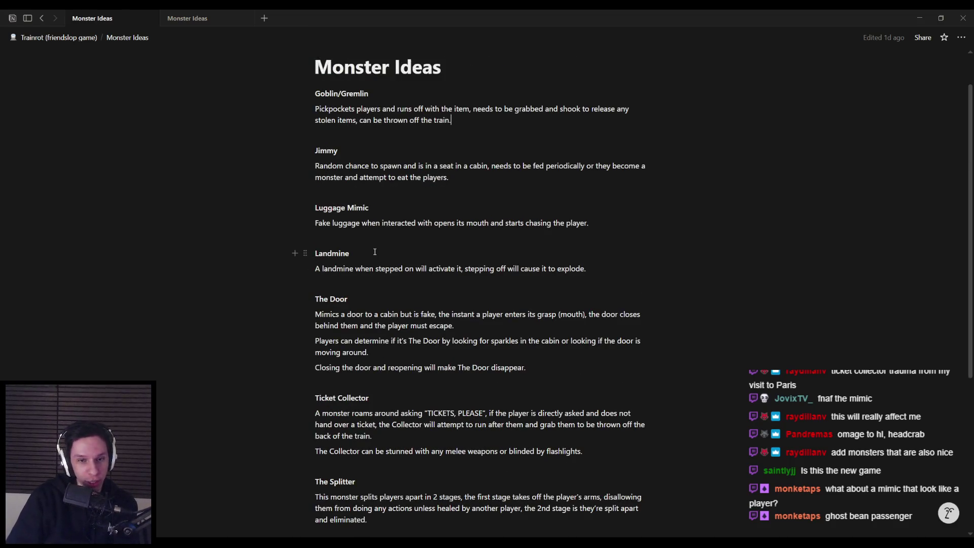
{"action": "scroll", "coordinate": [376, 249], "scroll_direction": "down", "scroll_amount": 4}
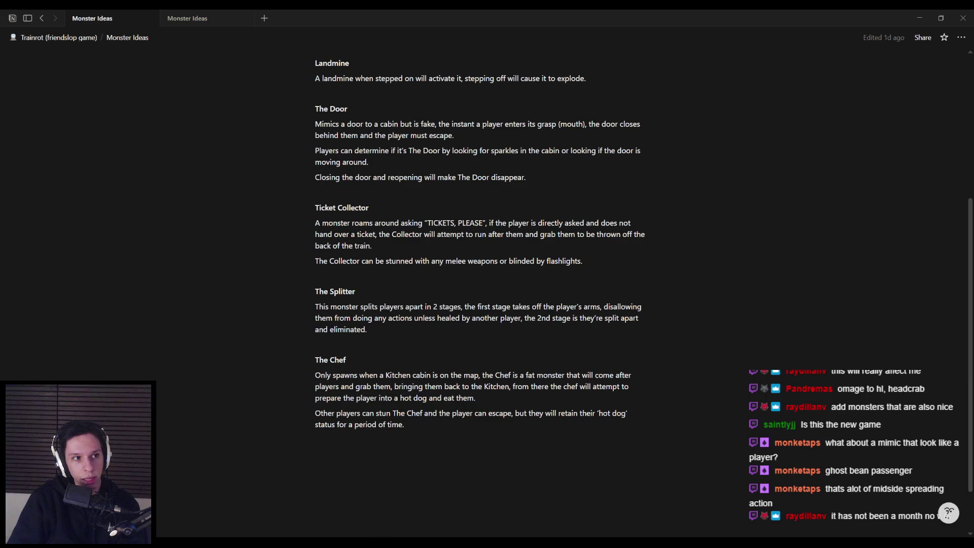
{"action": "key", "text": "alt+Tab"}
Step: Turn the Unreal level view and fly the camera toward the bright opening
{"action": "mouse_move", "coordinate": [456, 223]}
{"action": "left_mouse_down"}
{"action": "mouse_move", "coordinate": [441, 213]}
{"action": "mouse_move", "coordinate": [457, 226]}
{"action": "mouse_move", "coordinate": [424, 220]}
{"action": "mouse_move", "coordinate": [256, 71]}
{"action": "left_mouse_up"}
{"action": "scroll", "coordinate": [424, 221], "scroll_direction": "up", "scroll_amount": 3}
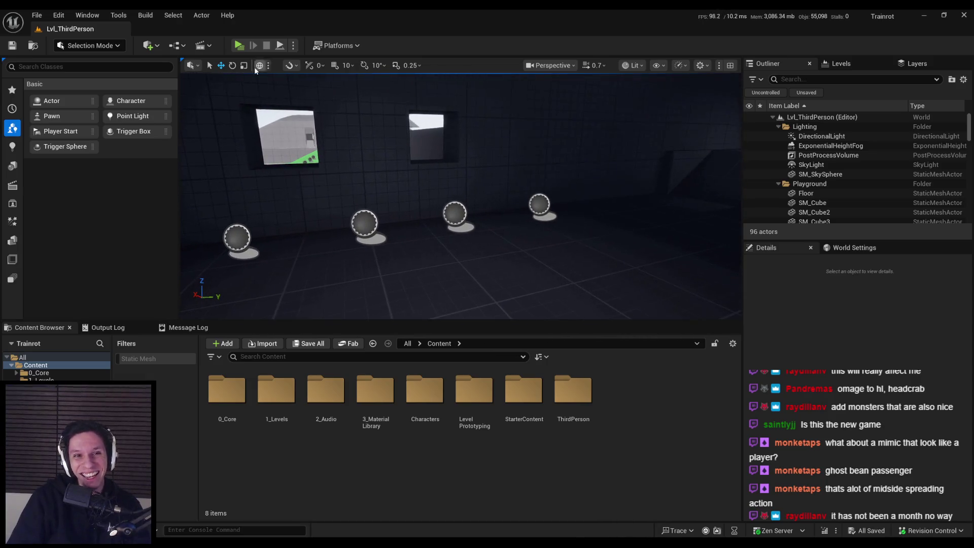
{"action": "left_click_drag", "start_coordinate": [424, 220], "coordinate": [424, 220]}
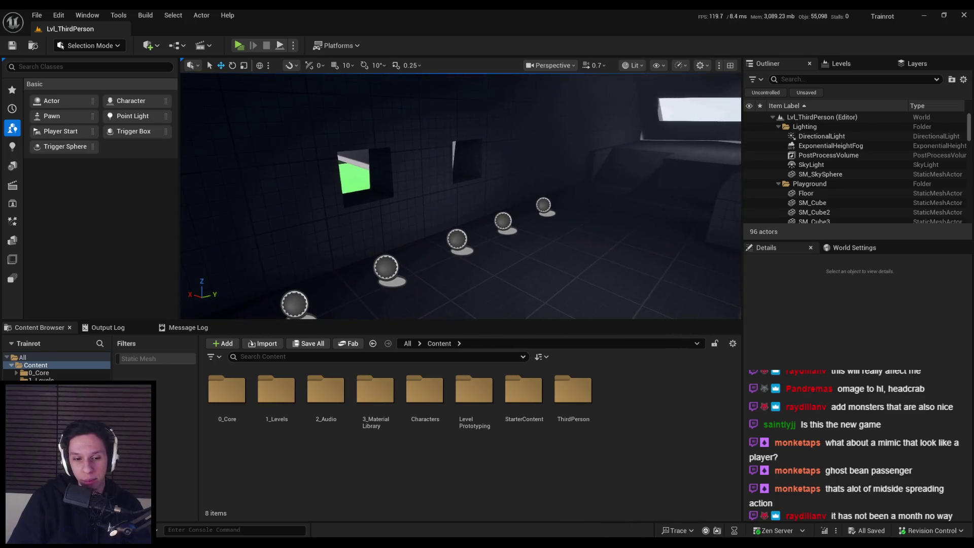
Step: Return to Notion, go back to the parent Trainrot page, and scroll up
{"action": "key", "text": "alt+Tab"}
{"action": "key", "text": "ctrl+bracketleft"}
{"action": "scroll", "coordinate": [363, 329], "scroll_direction": "up", "scroll_amount": 4}
{"action": "scroll", "coordinate": [363, 328], "scroll_direction": "up", "scroll_amount": 2}
Step: Add an 'Escape/Pause Menu' to-do directly below Proximity Voice Chat
{"action": "left_click", "coordinate": [415, 394]}
{"action": "key", "text": "Return"}
{"action": "type", "text": "Esca"}
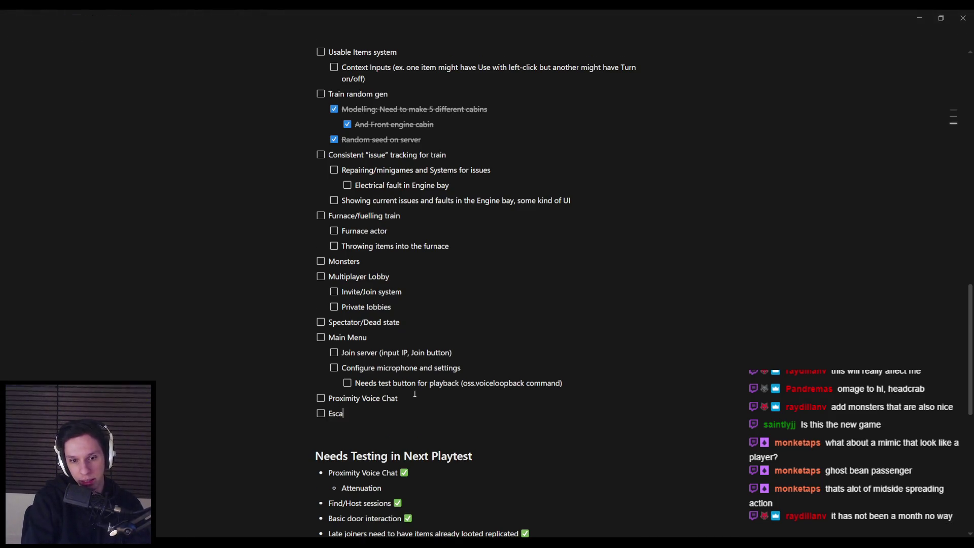
{"action": "type", "text": "pe/Pause Menu"}
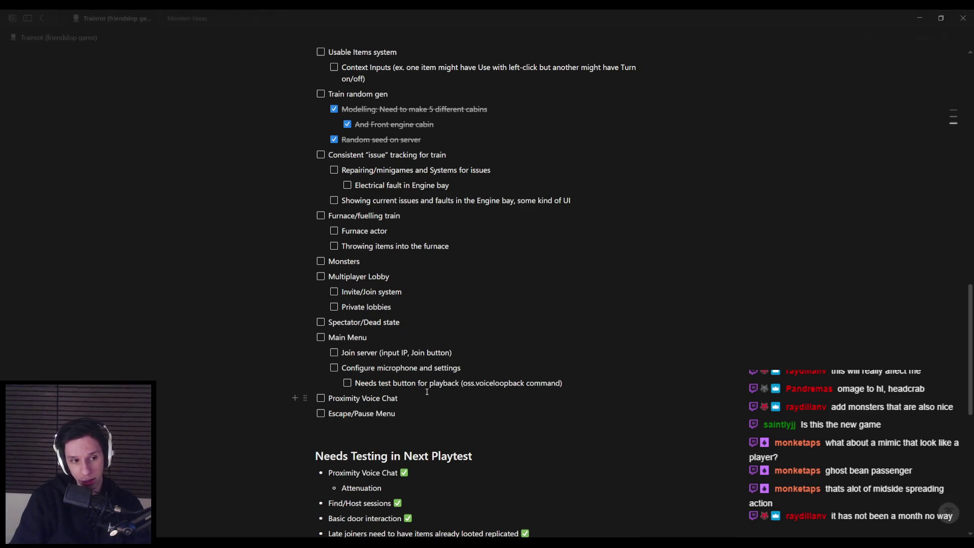
Step: Scroll up and down to review the Trainrot task list
{"action": "scroll", "coordinate": [425, 394], "scroll_direction": "up", "scroll_amount": 1}
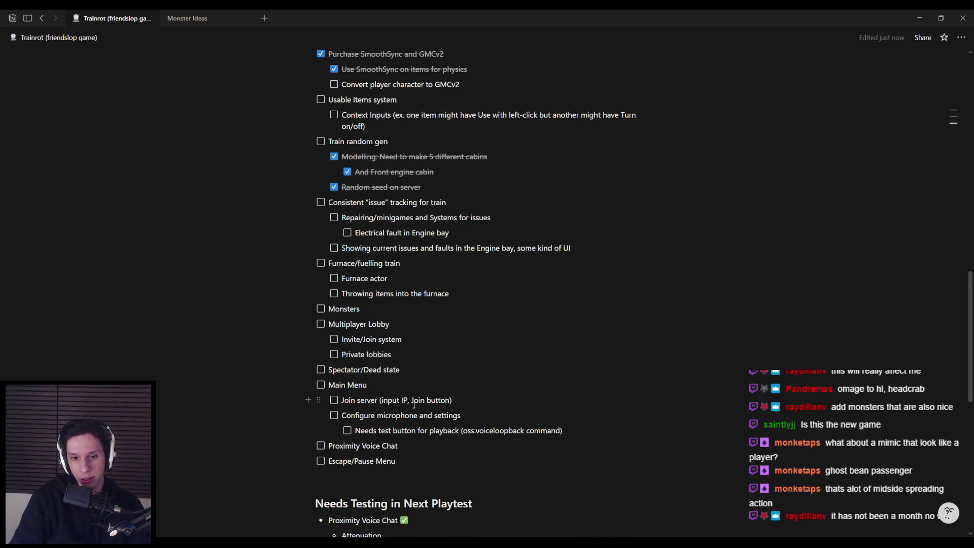
{"action": "scroll", "coordinate": [425, 394], "scroll_direction": "up", "scroll_amount": 1}
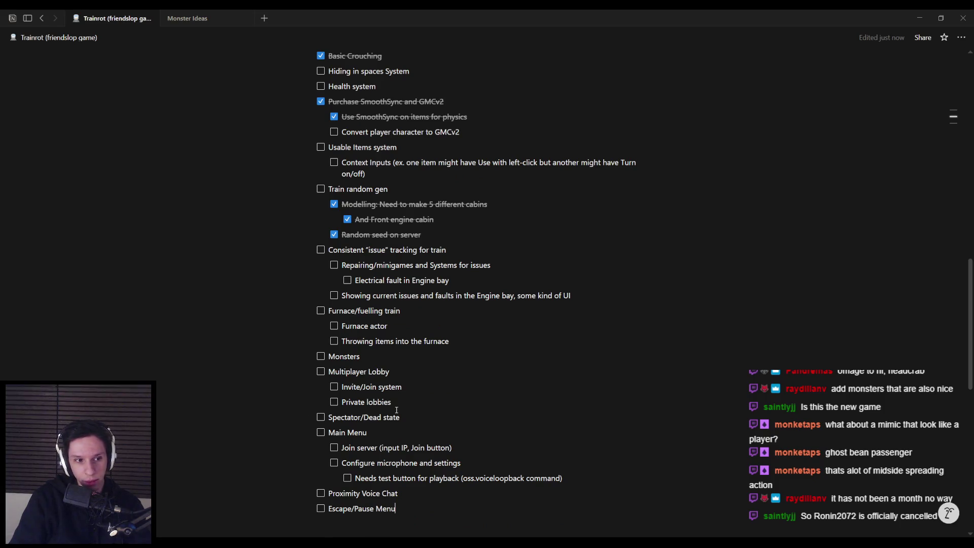
{"action": "scroll", "coordinate": [387, 411], "scroll_direction": "up", "scroll_amount": 2}
{"action": "scroll", "coordinate": [387, 411], "scroll_direction": "up", "scroll_amount": 1}
{"action": "scroll", "coordinate": [387, 410], "scroll_direction": "down", "scroll_amount": 3}
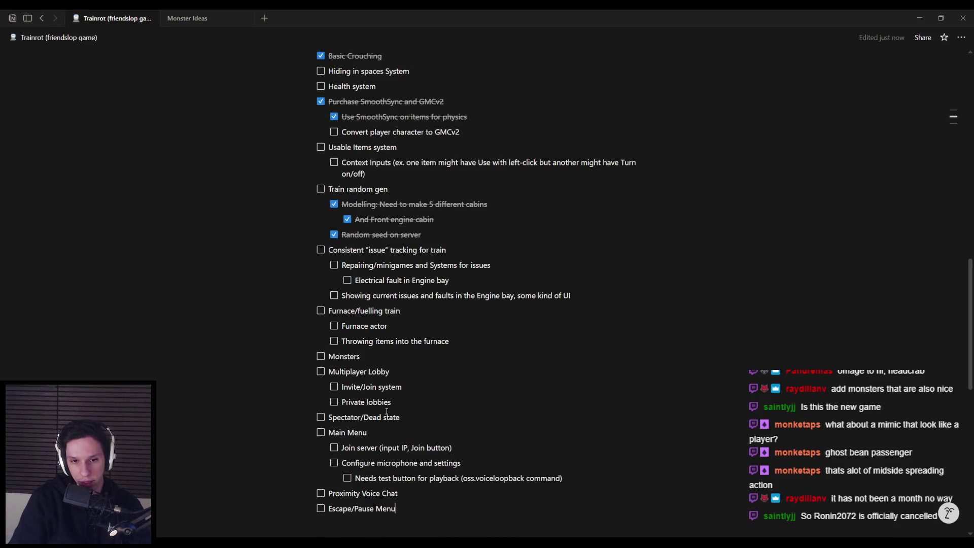
{"action": "scroll", "coordinate": [386, 411], "scroll_direction": "up", "scroll_amount": 3}
{"action": "scroll", "coordinate": [387, 411], "scroll_direction": "down", "scroll_amount": 4}
{"action": "scroll", "coordinate": [387, 412], "scroll_direction": "up", "scroll_amount": 4}
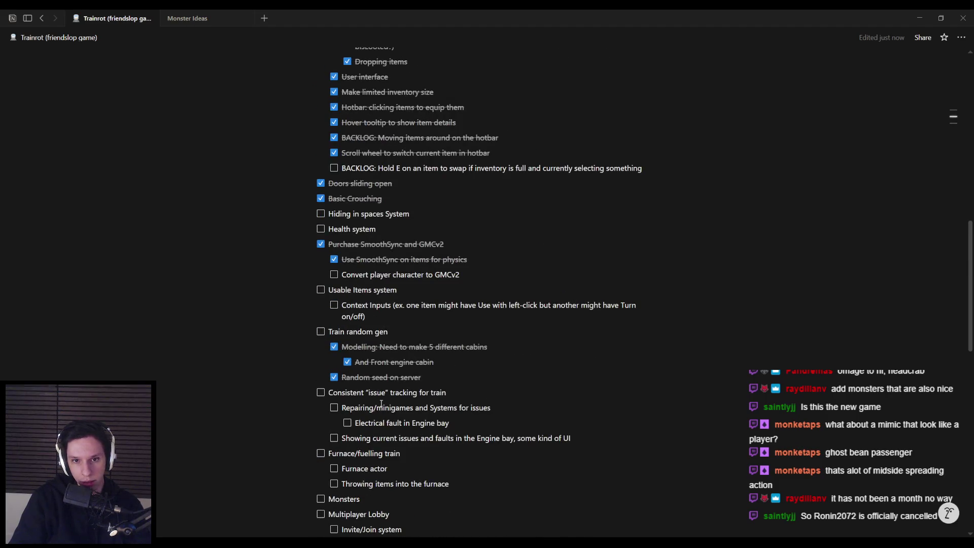
{"action": "scroll", "coordinate": [381, 403], "scroll_direction": "up", "scroll_amount": 2}
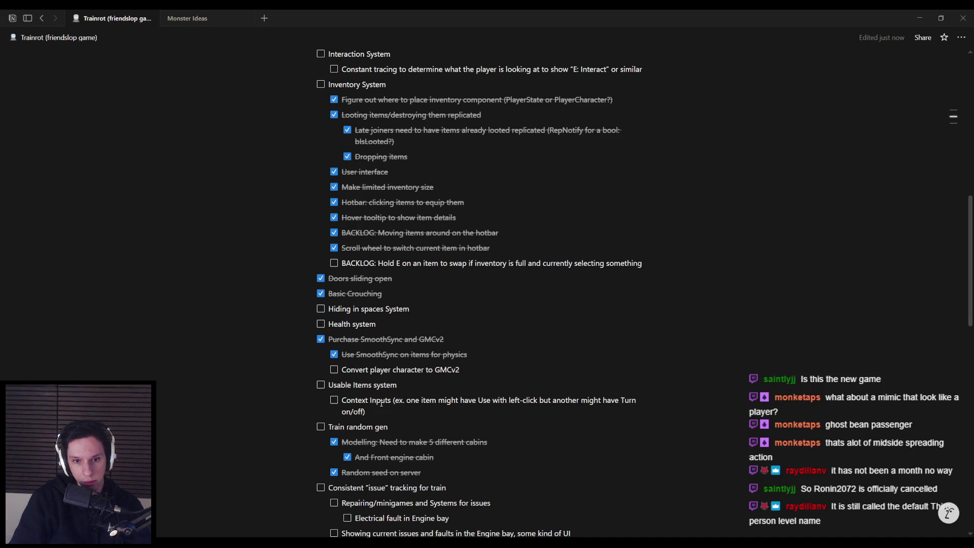
{"action": "scroll", "coordinate": [381, 404], "scroll_direction": "down", "scroll_amount": 5}
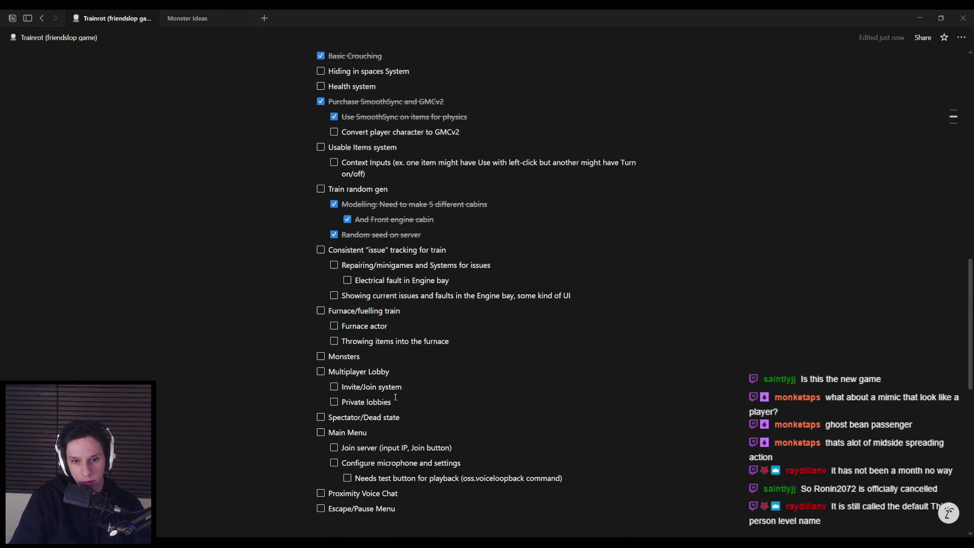
{"action": "scroll", "coordinate": [463, 388], "scroll_direction": "down", "scroll_amount": 2}
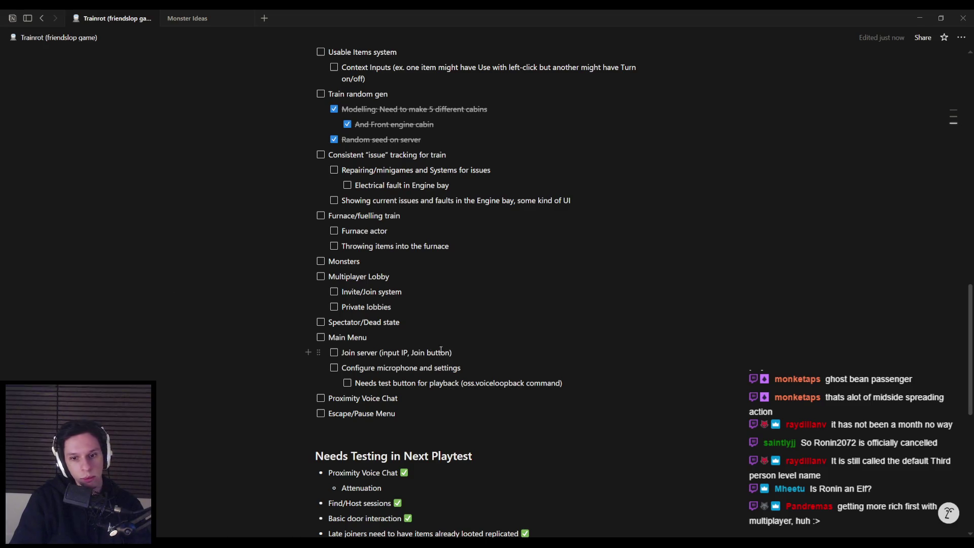
Step: Place the cursor in the Spectator/Dead state task and scroll the list
{"action": "left_click", "coordinate": [454, 318]}
{"action": "scroll", "coordinate": [454, 318], "scroll_direction": "up", "scroll_amount": 10}
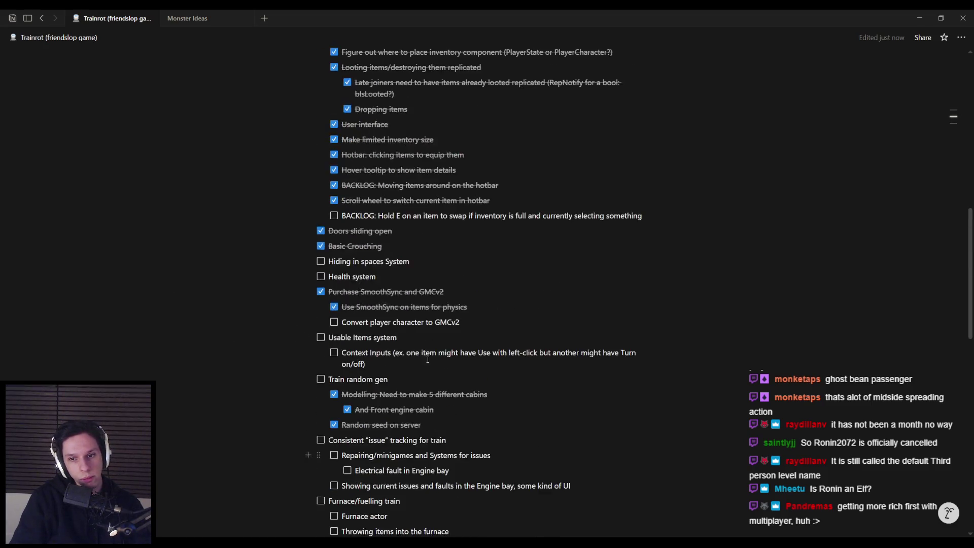
{"action": "scroll", "coordinate": [434, 364], "scroll_direction": "down", "scroll_amount": 5}
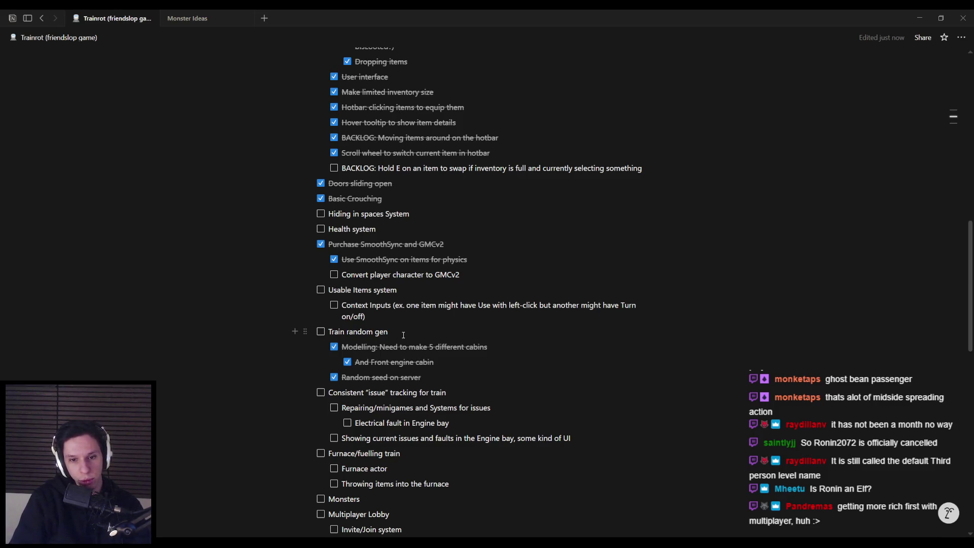
{"action": "scroll", "coordinate": [403, 337], "scroll_direction": "down", "scroll_amount": 2}
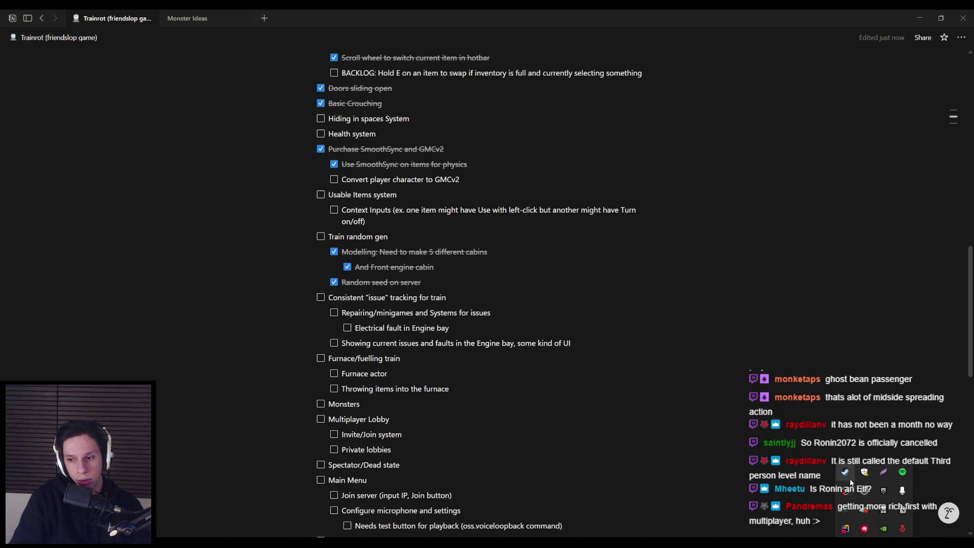
{"action": "left_click", "coordinate": [845, 473]}
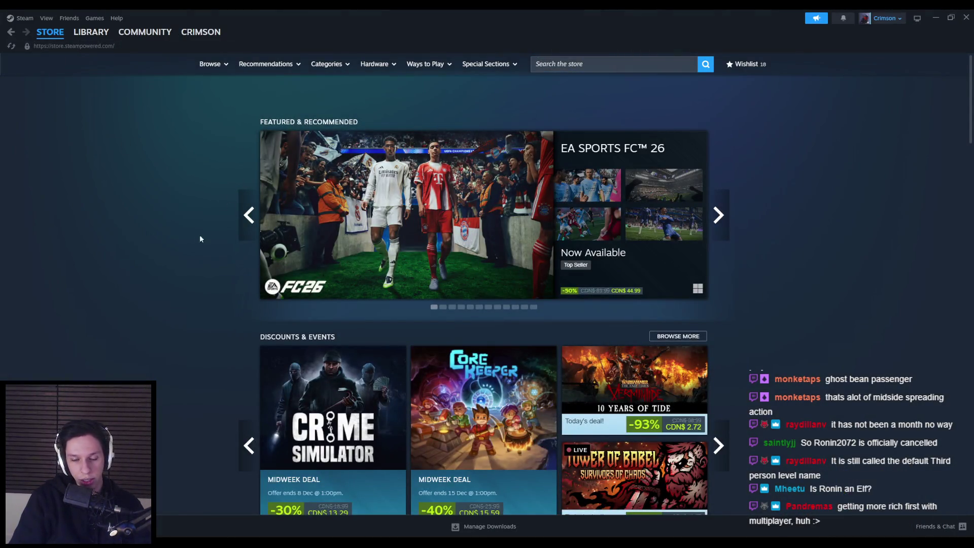
{"action": "scroll", "coordinate": [188, 229], "scroll_direction": "down", "scroll_amount": 10}
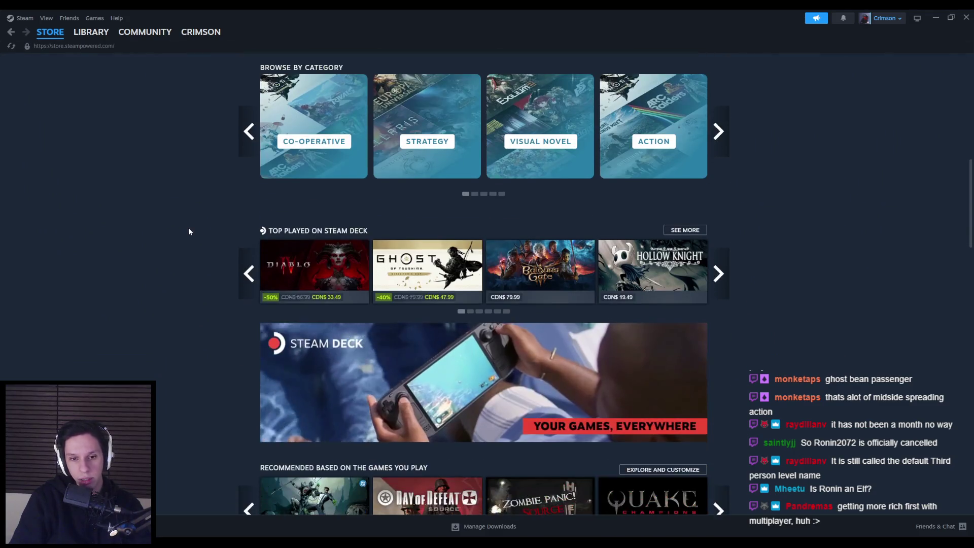
{"action": "scroll", "coordinate": [188, 232], "scroll_direction": "down", "scroll_amount": 8}
{"action": "scroll", "coordinate": [185, 231], "scroll_direction": "down", "scroll_amount": 10}
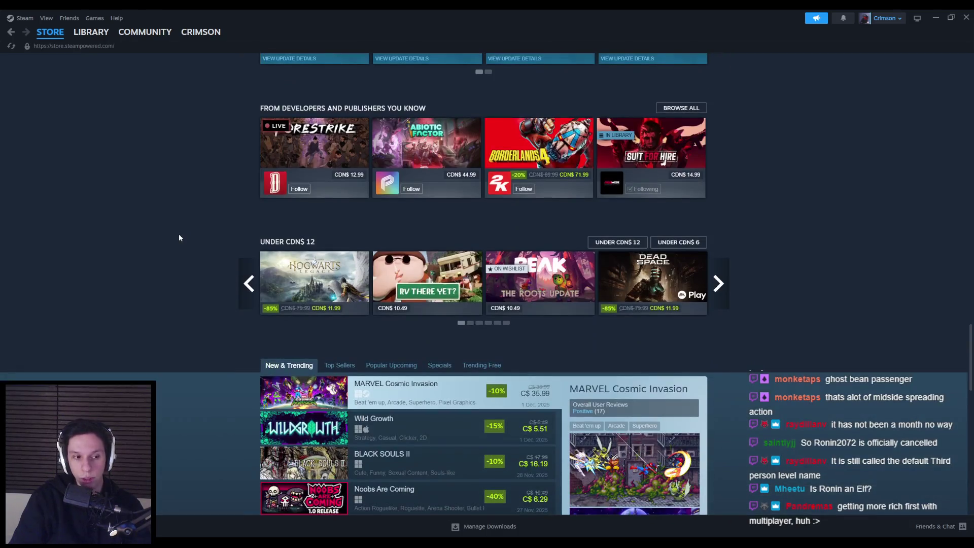
{"action": "scroll", "coordinate": [267, 213], "scroll_direction": "down", "scroll_amount": 3}
{"action": "left_click", "coordinate": [338, 224]}
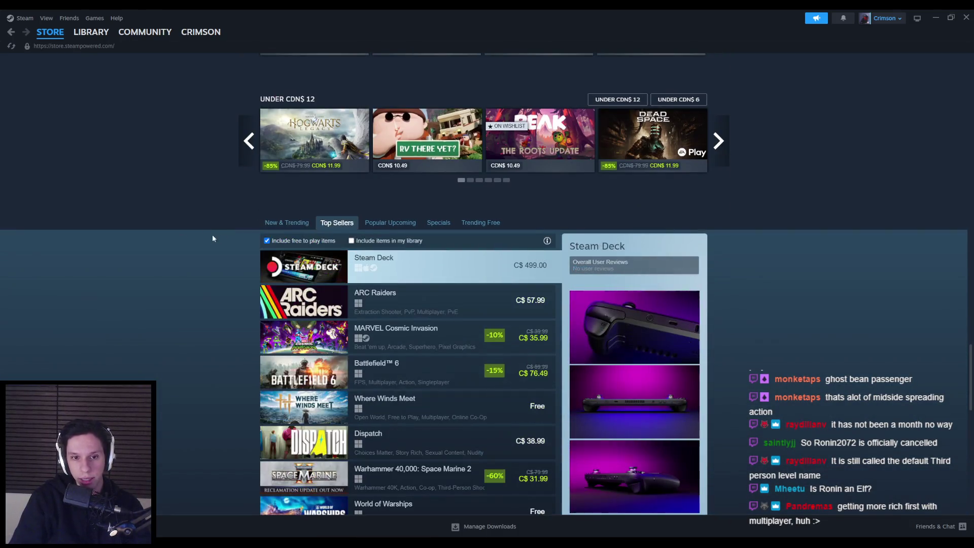
{"action": "scroll", "coordinate": [183, 337], "scroll_direction": "up", "scroll_amount": 20}
{"action": "left_click", "coordinate": [580, 65]}
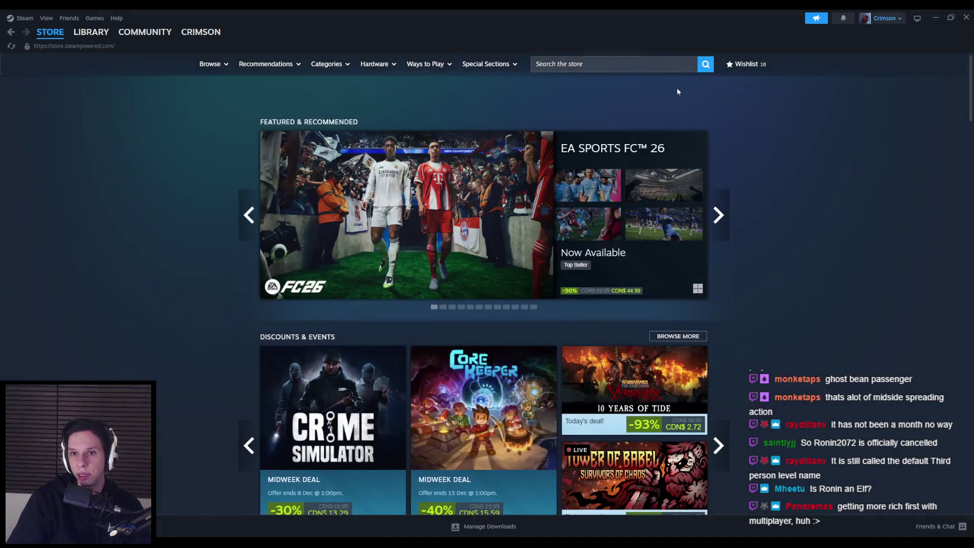
{"action": "left_click", "coordinate": [569, 66]}
{"action": "left_click", "coordinate": [450, 102]}
{"action": "scroll", "coordinate": [135, 259], "scroll_direction": "down", "scroll_amount": 15}
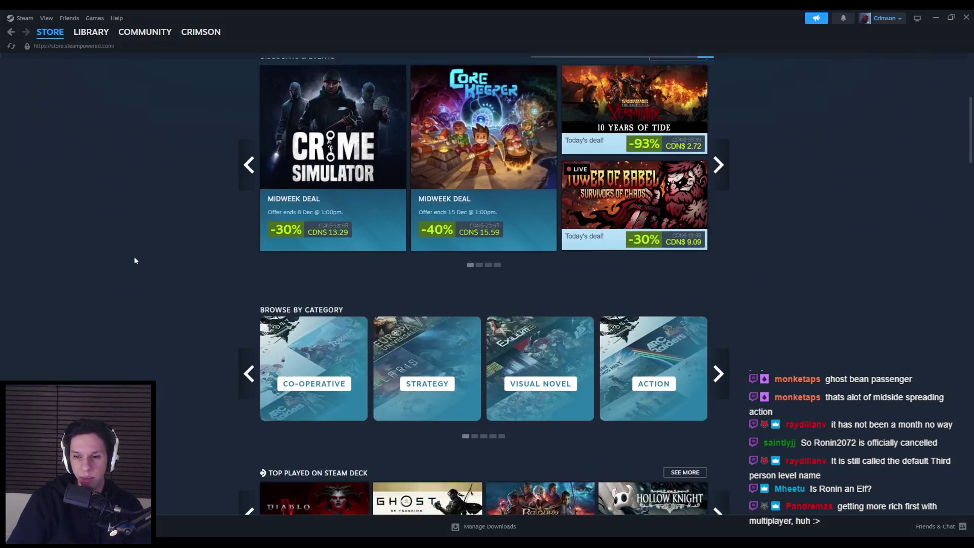
{"action": "scroll", "coordinate": [127, 261], "scroll_direction": "down", "scroll_amount": 12}
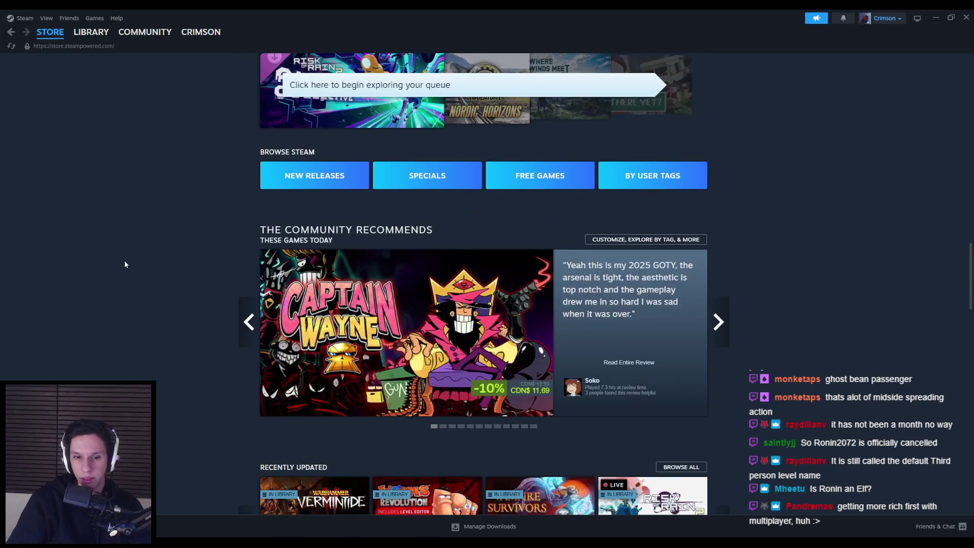
{"action": "scroll", "coordinate": [125, 313], "scroll_direction": "up", "scroll_amount": 20}
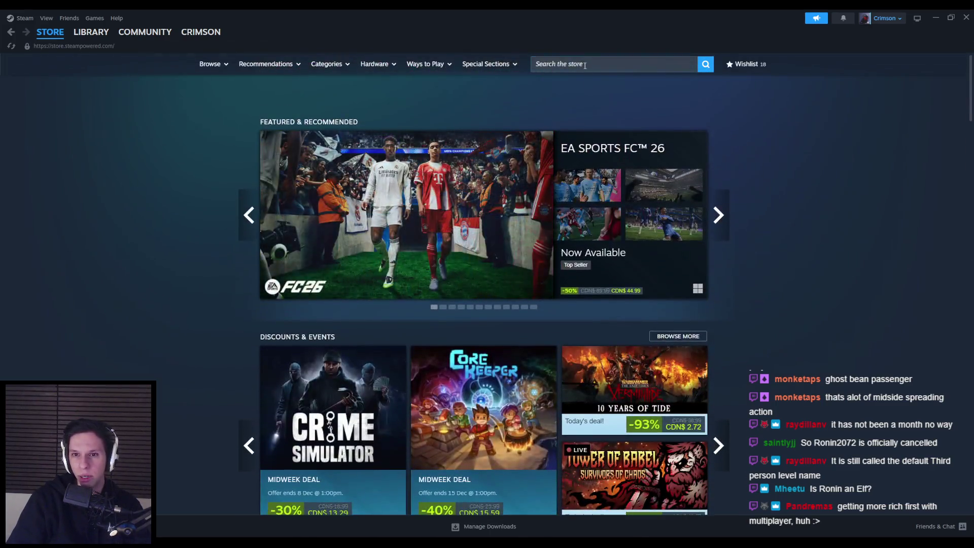
{"action": "left_click", "coordinate": [584, 65]}
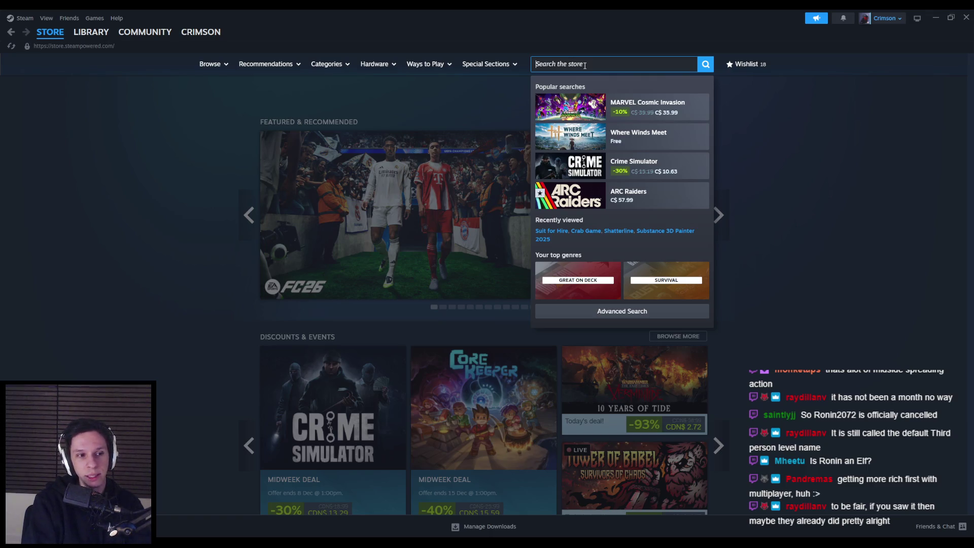
{"action": "left_click", "coordinate": [208, 82]}
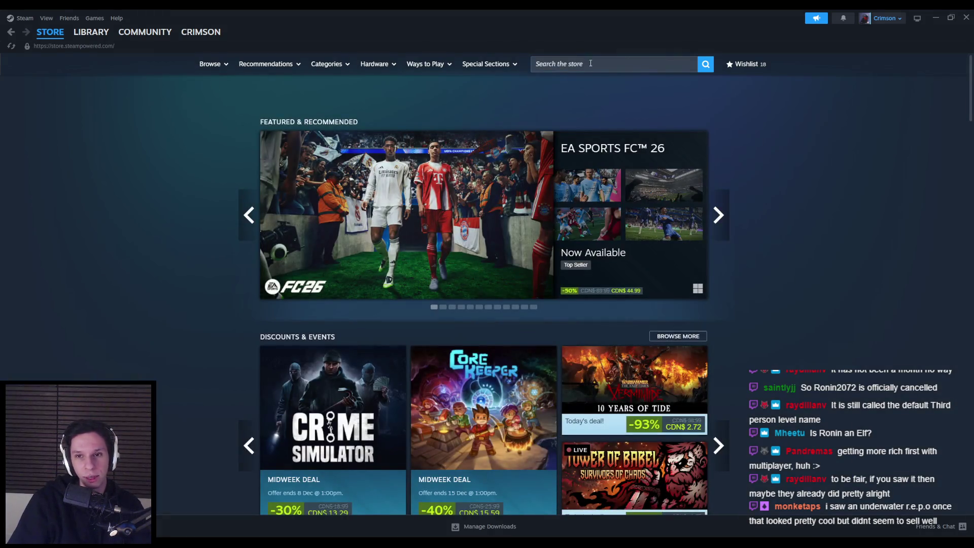
{"action": "left_click", "coordinate": [589, 62]}
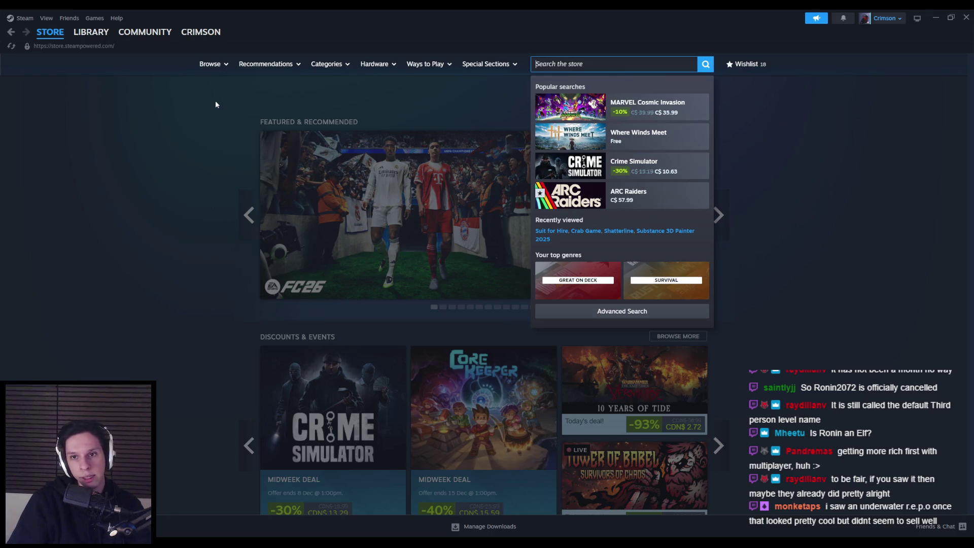
{"action": "left_click", "coordinate": [216, 104]}
{"action": "left_click", "coordinate": [555, 63]}
{"action": "left_click", "coordinate": [220, 93]}
{"action": "mouse_move", "coordinate": [90, 33]}
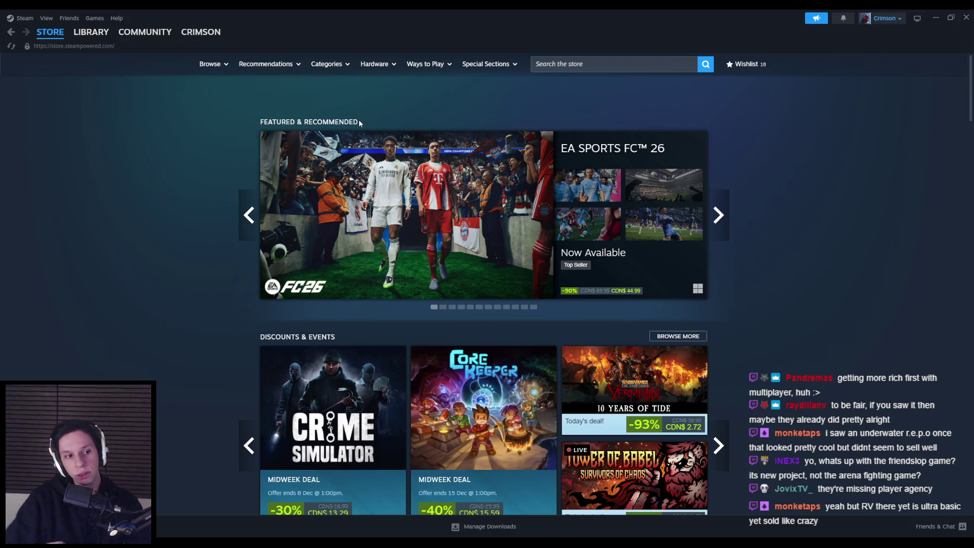
{"action": "left_click", "coordinate": [563, 64]}
Step: Search 'rv there yet', open its store page, and enlarge the third screenshot
{"action": "type", "text": "rv there yet"}
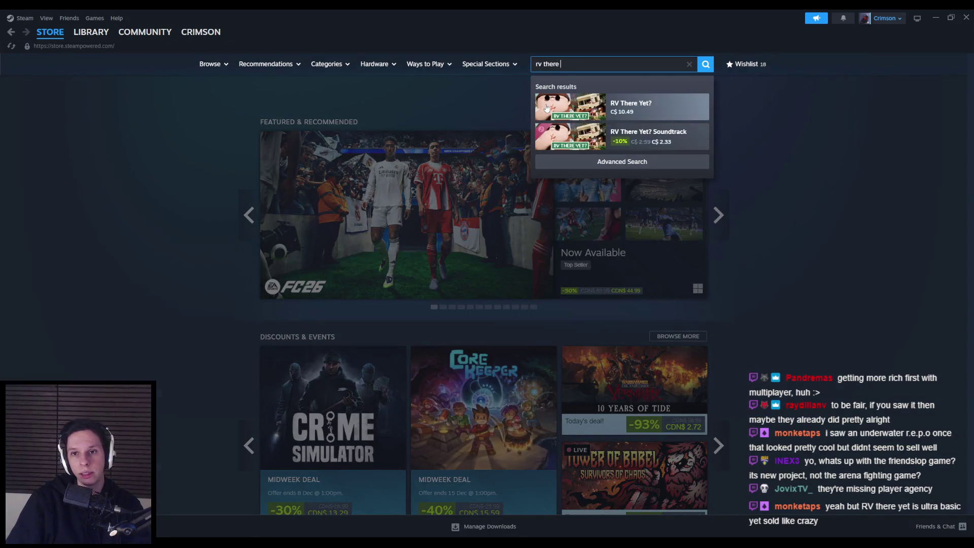
{"action": "left_click", "coordinate": [637, 114]}
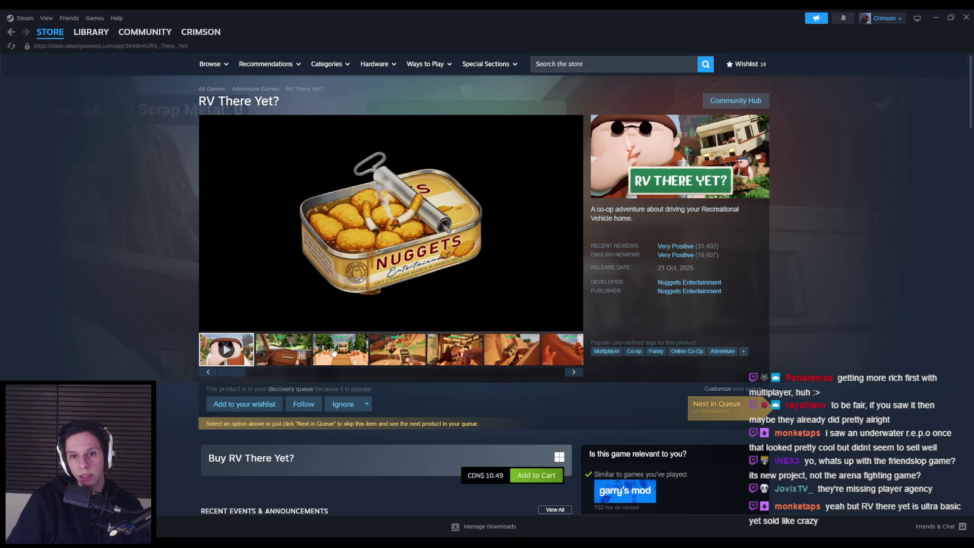
{"action": "left_click", "coordinate": [333, 352]}
{"action": "left_click", "coordinate": [391, 229]}
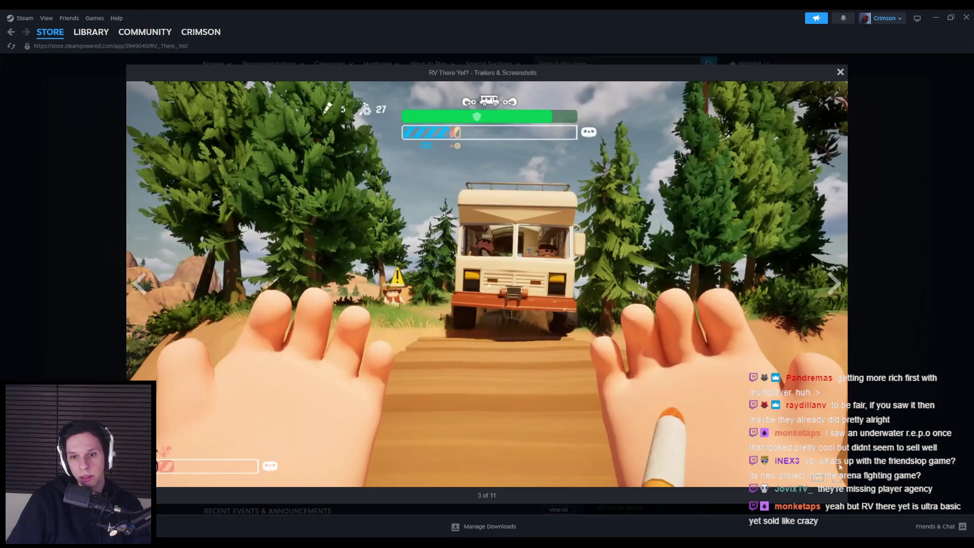
Step: Step forward four screenshots in the gallery, then back three
{"action": "left_click", "coordinate": [837, 291]}
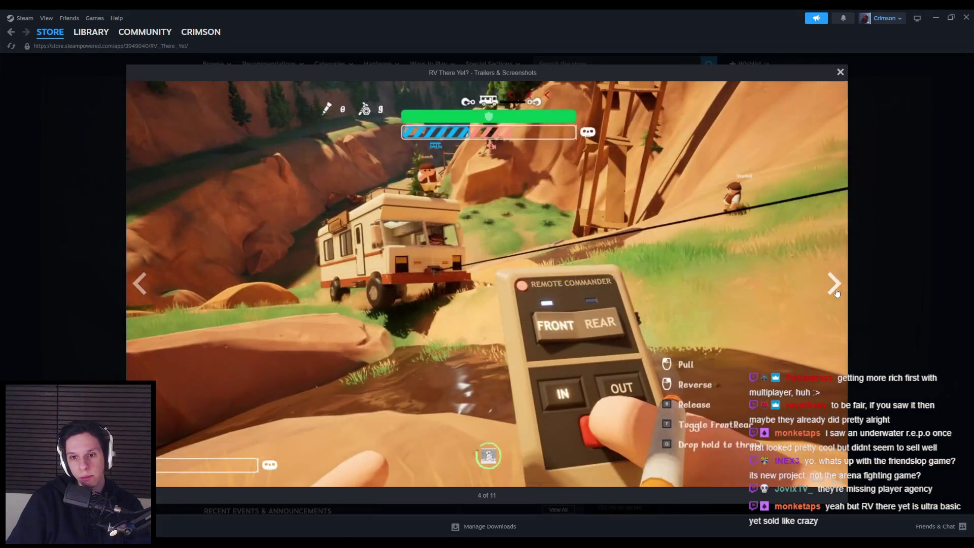
{"action": "left_click", "coordinate": [836, 292]}
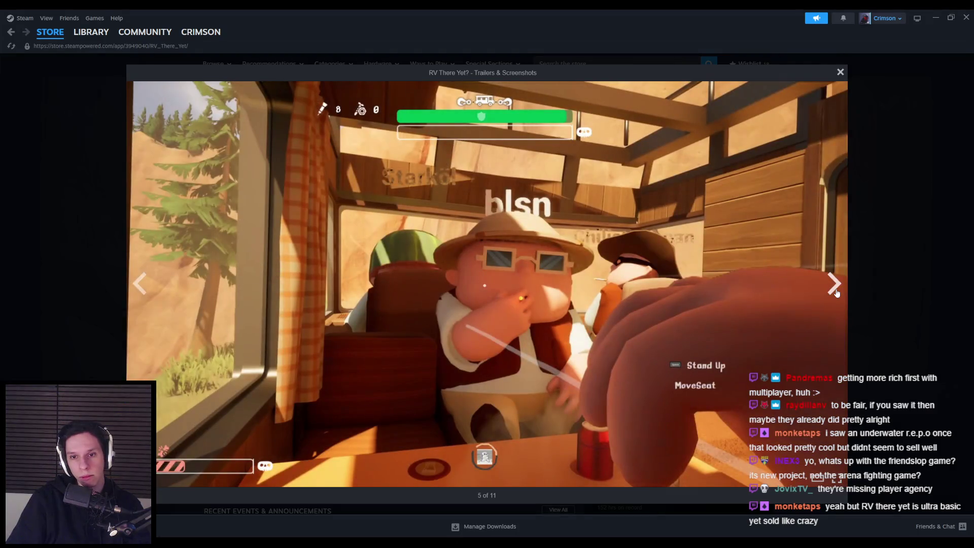
{"action": "left_click", "coordinate": [837, 293]}
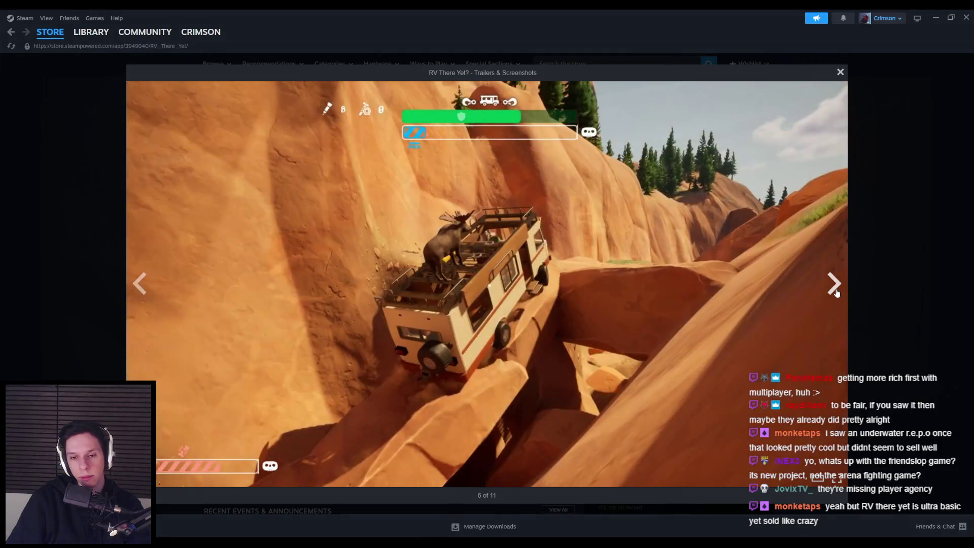
{"action": "left_click", "coordinate": [836, 292]}
{"action": "left_click", "coordinate": [142, 292]}
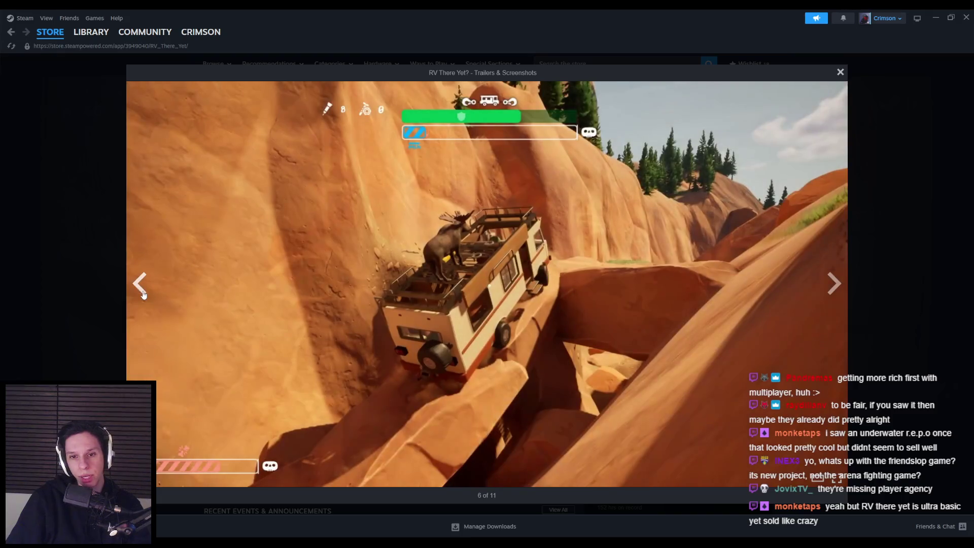
{"action": "left_click", "coordinate": [143, 294]}
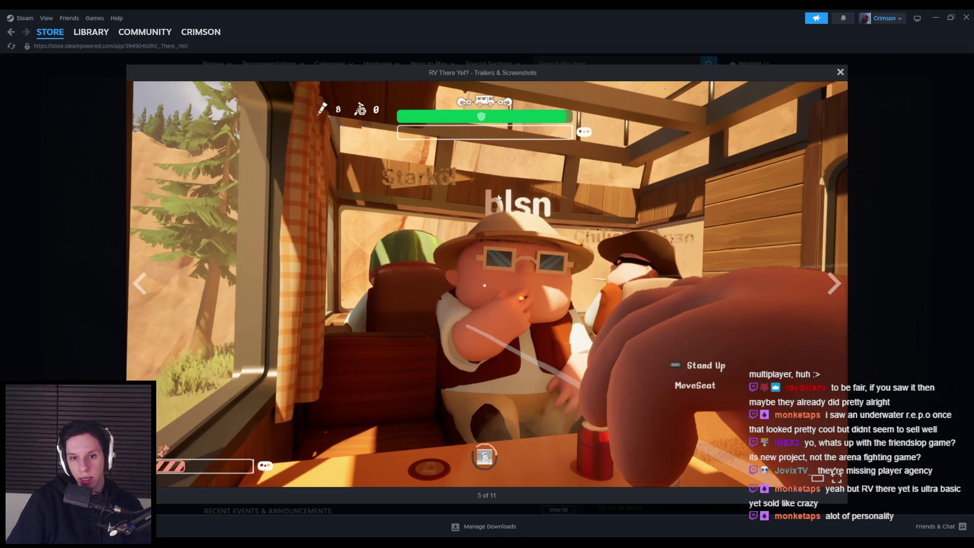
{"action": "left_click", "coordinate": [144, 290]}
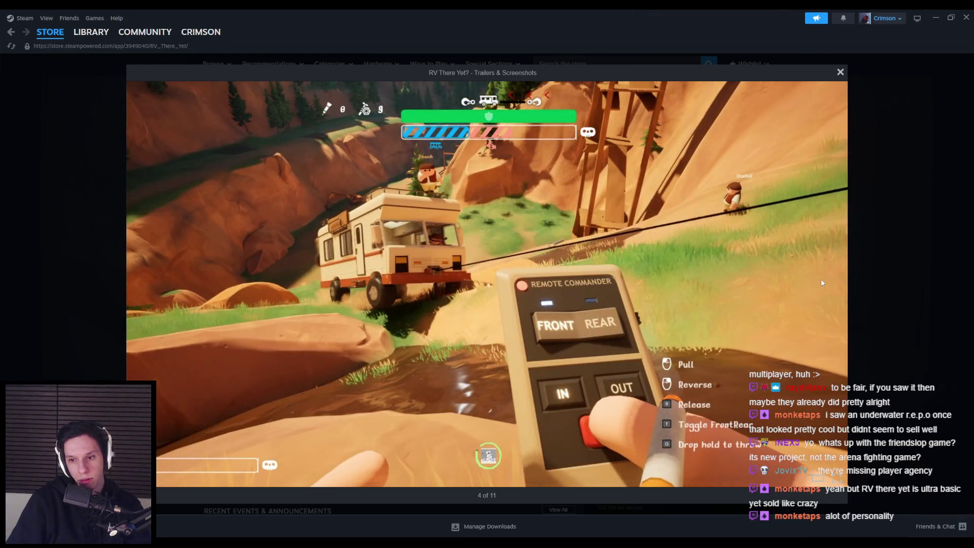
Step: Advance through the rest of the gallery, wrapping around to the trailer, then close it
{"action": "left_click", "coordinate": [831, 288]}
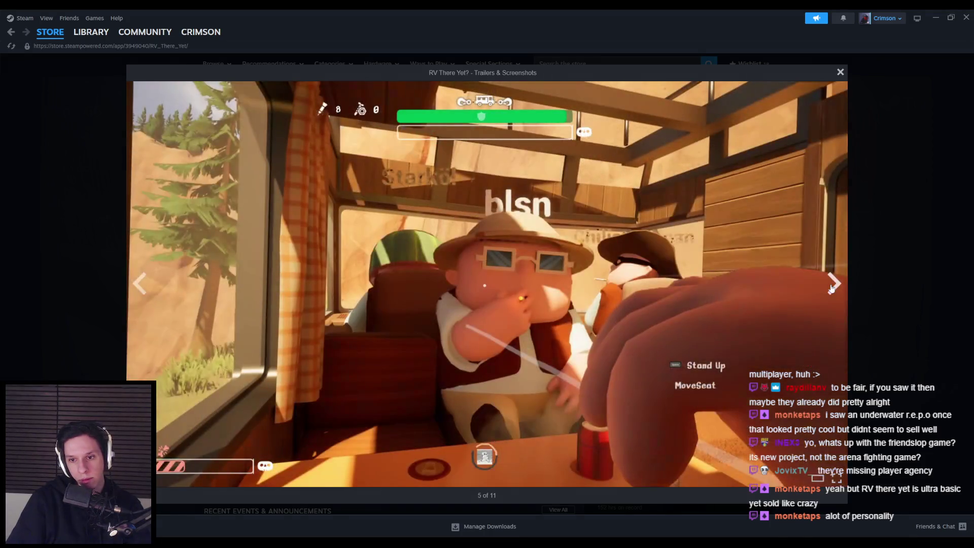
{"action": "left_click", "coordinate": [832, 288]}
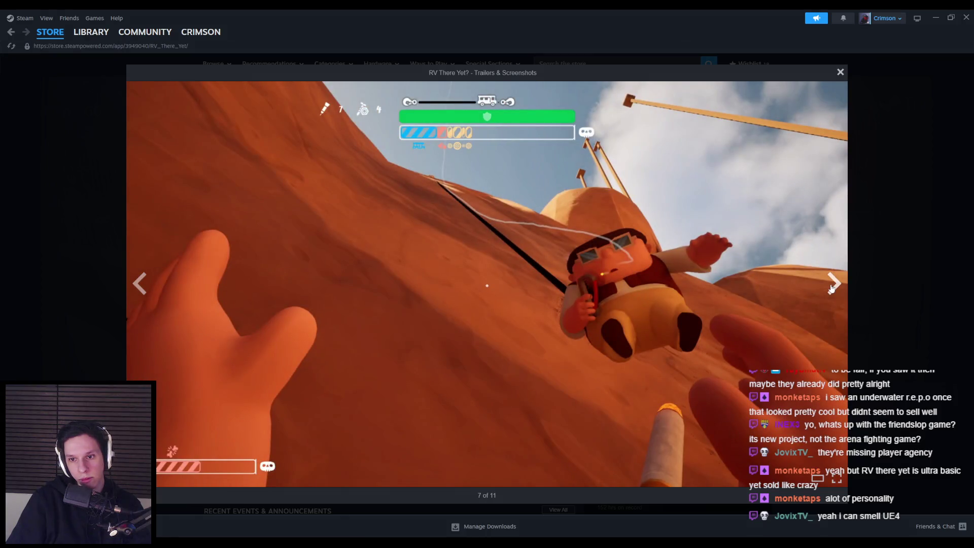
{"action": "left_click", "coordinate": [831, 288]}
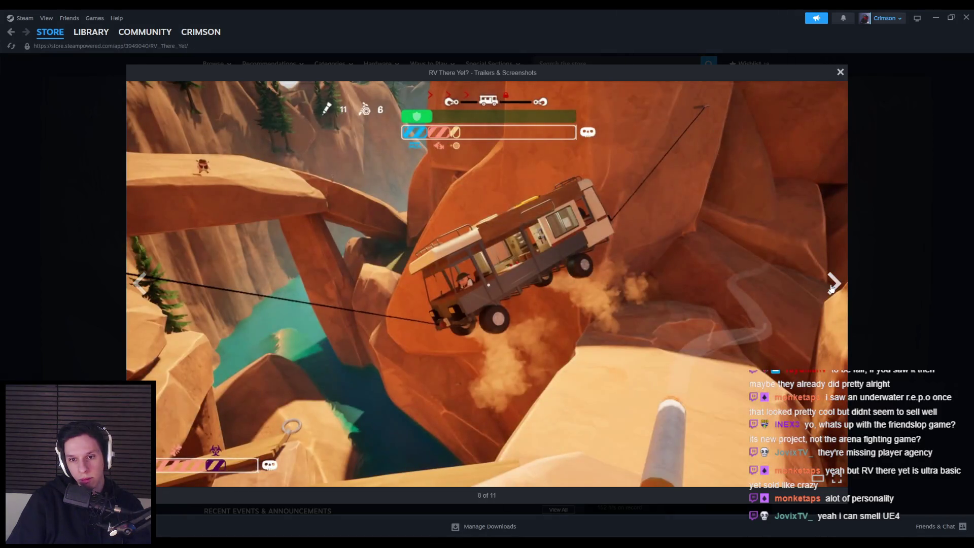
{"action": "left_click", "coordinate": [831, 288]}
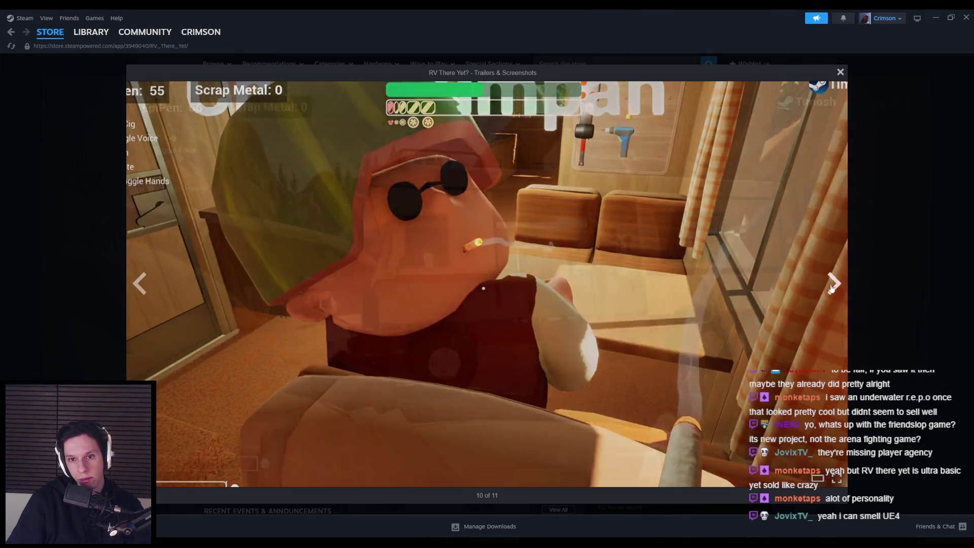
{"action": "left_click", "coordinate": [832, 288]}
{"action": "left_click", "coordinate": [832, 288]}
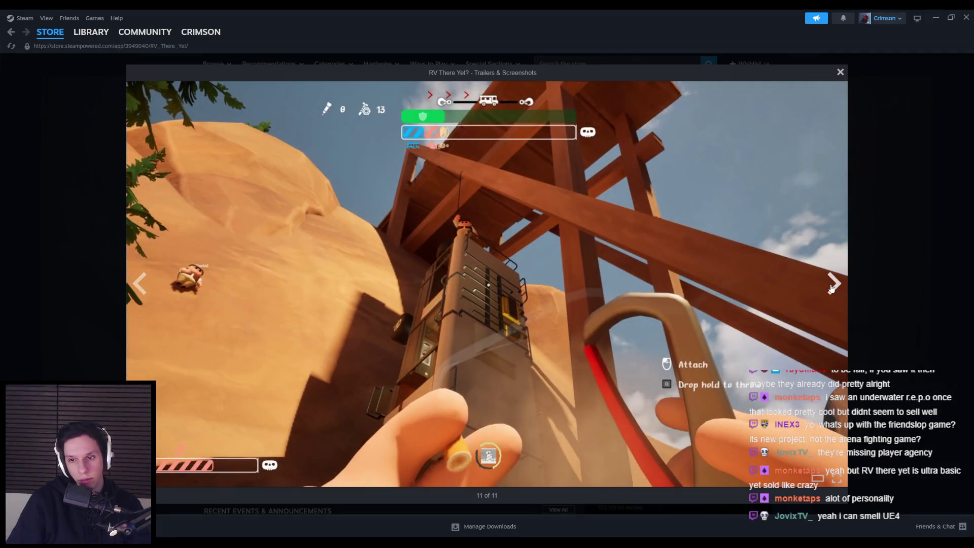
{"action": "left_click", "coordinate": [832, 288]}
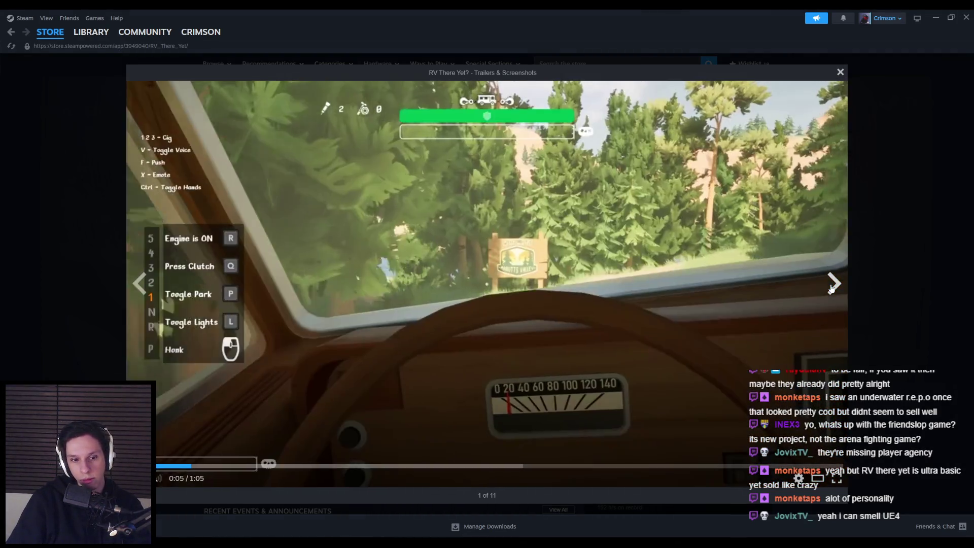
{"action": "left_click", "coordinate": [832, 288]}
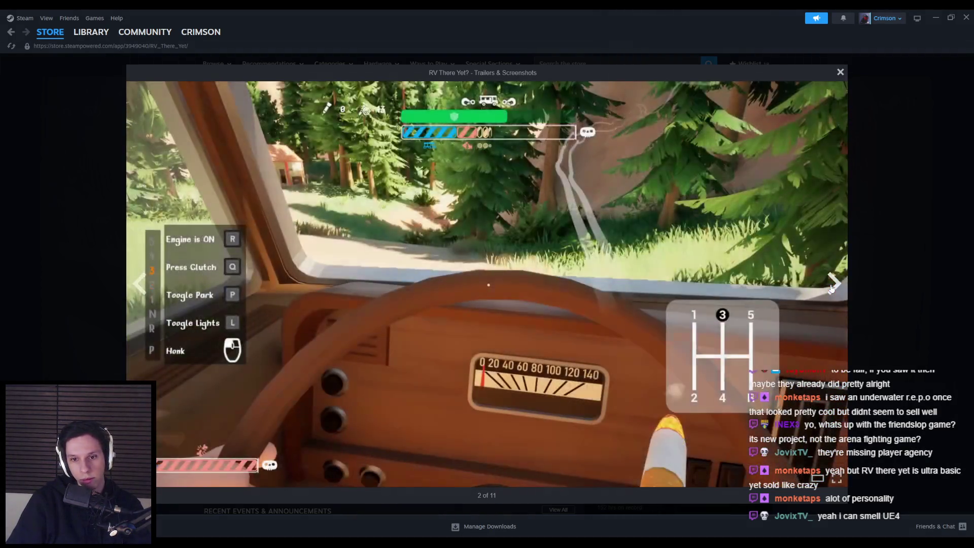
{"action": "left_click", "coordinate": [869, 296]}
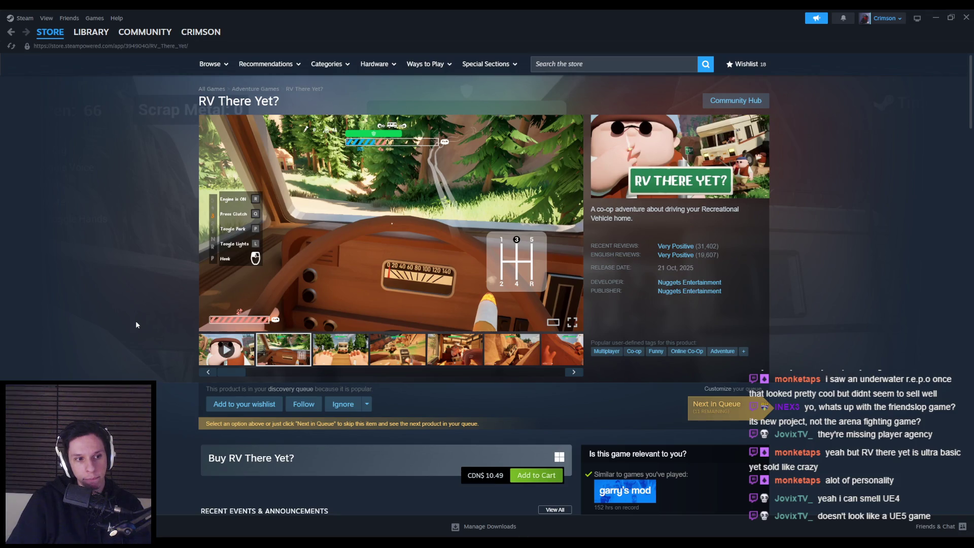
Step: Reopen the gallery, view three more screenshots, close it, and scroll down the page
{"action": "left_click", "coordinate": [426, 233]}
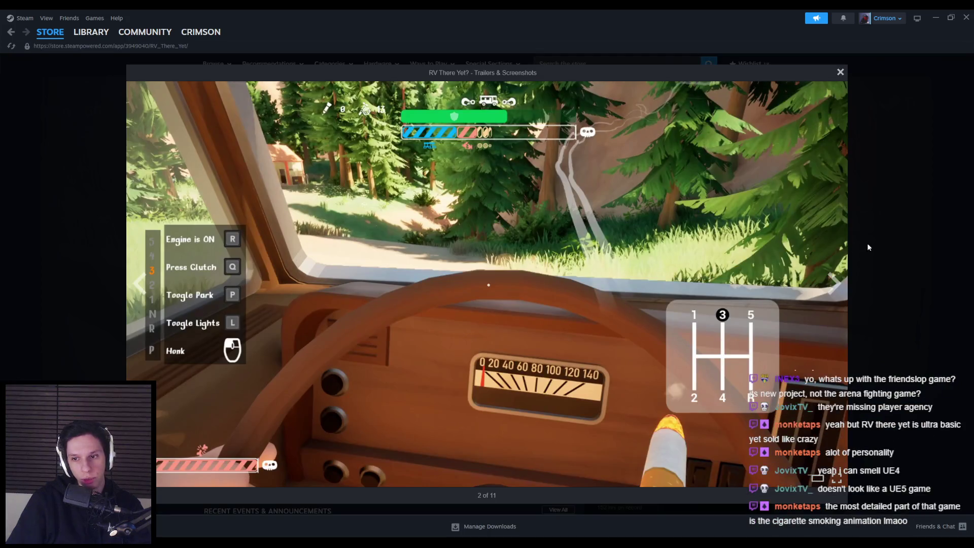
{"action": "left_click", "coordinate": [836, 282]}
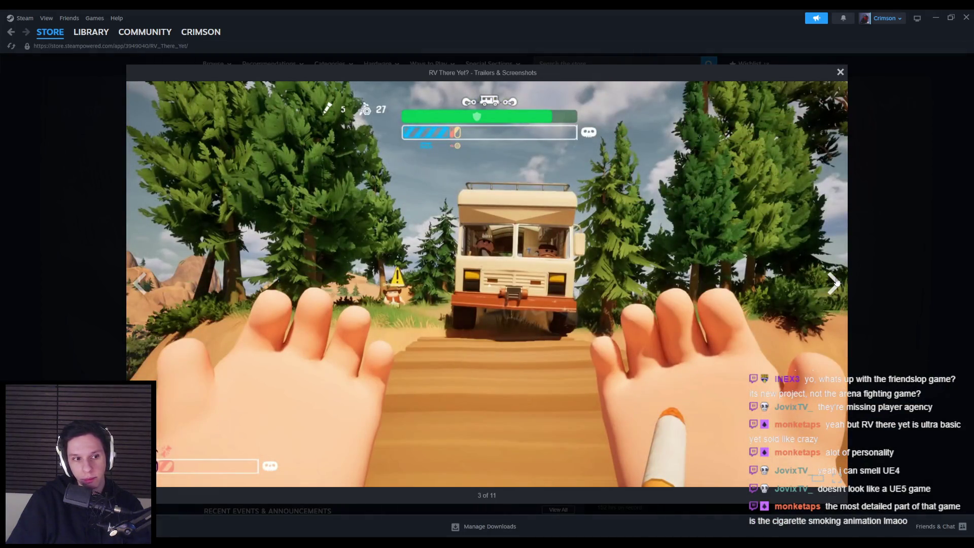
{"action": "left_click", "coordinate": [835, 282]}
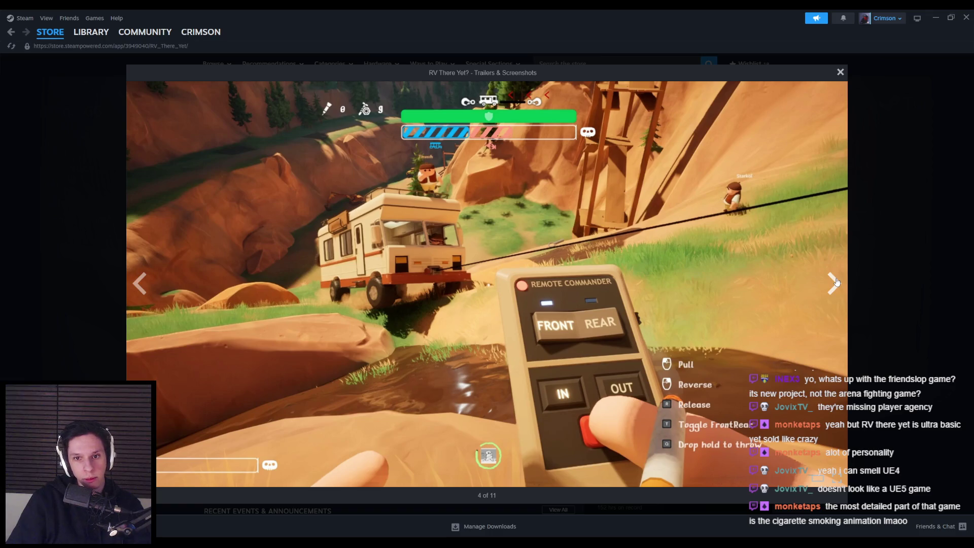
{"action": "left_click", "coordinate": [836, 282]}
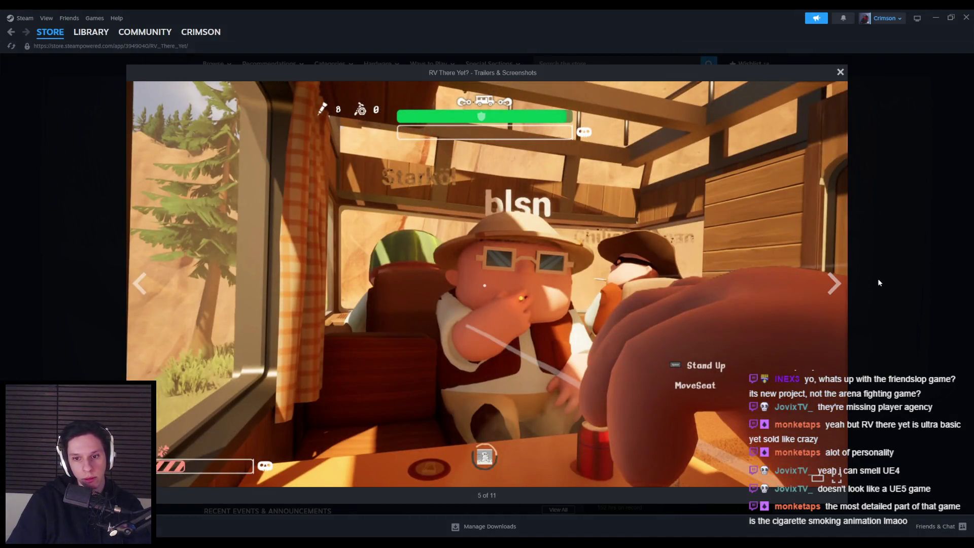
{"action": "left_click", "coordinate": [880, 282]}
{"action": "scroll", "coordinate": [200, 319], "scroll_direction": "down", "scroll_amount": 4}
Step: Scroll back and forth through the RV There Yet? store page announcements
{"action": "scroll", "coordinate": [176, 318], "scroll_direction": "down", "scroll_amount": 3}
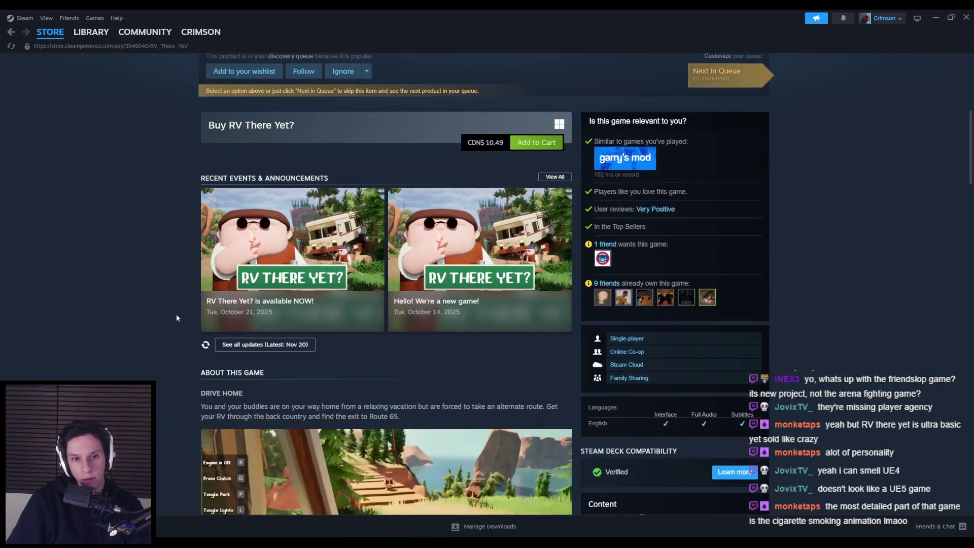
{"action": "scroll", "coordinate": [176, 317], "scroll_direction": "down", "scroll_amount": 3}
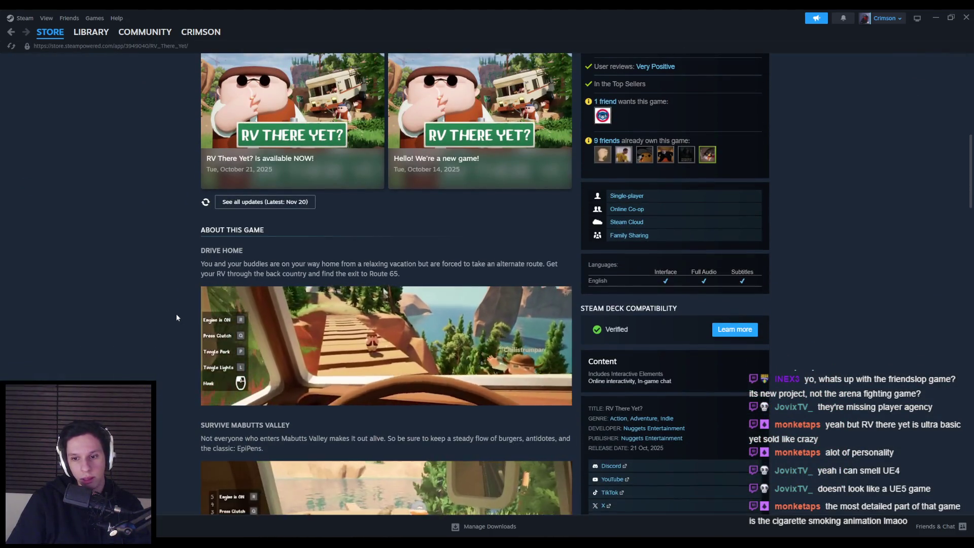
{"action": "scroll", "coordinate": [176, 317], "scroll_direction": "down", "scroll_amount": 3}
{"action": "scroll", "coordinate": [578, 346], "scroll_direction": "up", "scroll_amount": 7}
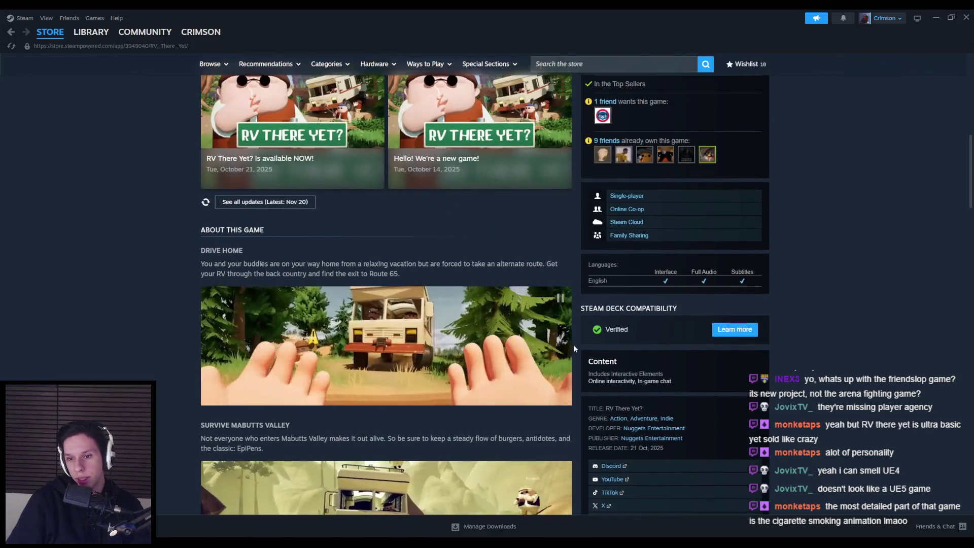
{"action": "scroll", "coordinate": [578, 347], "scroll_direction": "down", "scroll_amount": 8}
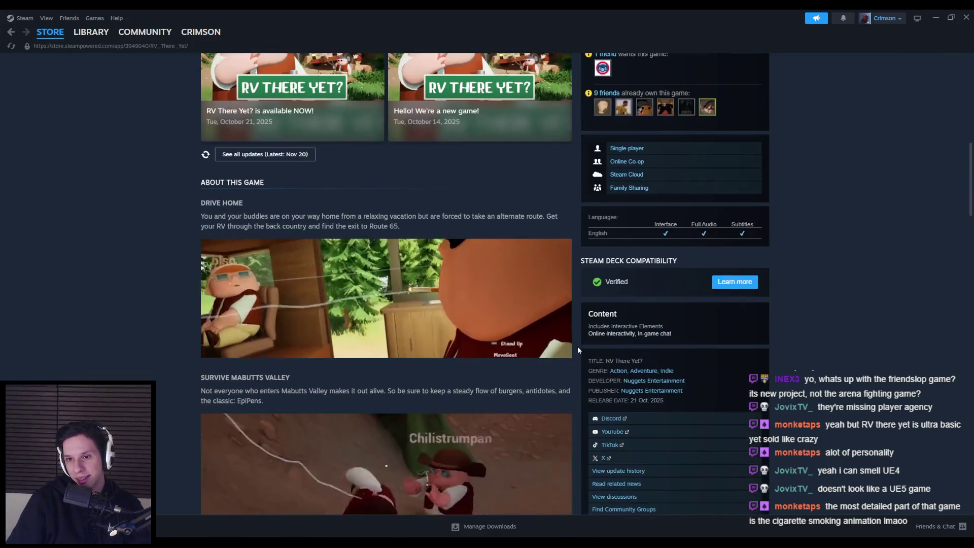
{"action": "scroll", "coordinate": [577, 347], "scroll_direction": "down", "scroll_amount": 4}
{"action": "scroll", "coordinate": [577, 348], "scroll_direction": "up", "scroll_amount": 4}
{"action": "scroll", "coordinate": [578, 350], "scroll_direction": "up", "scroll_amount": 2}
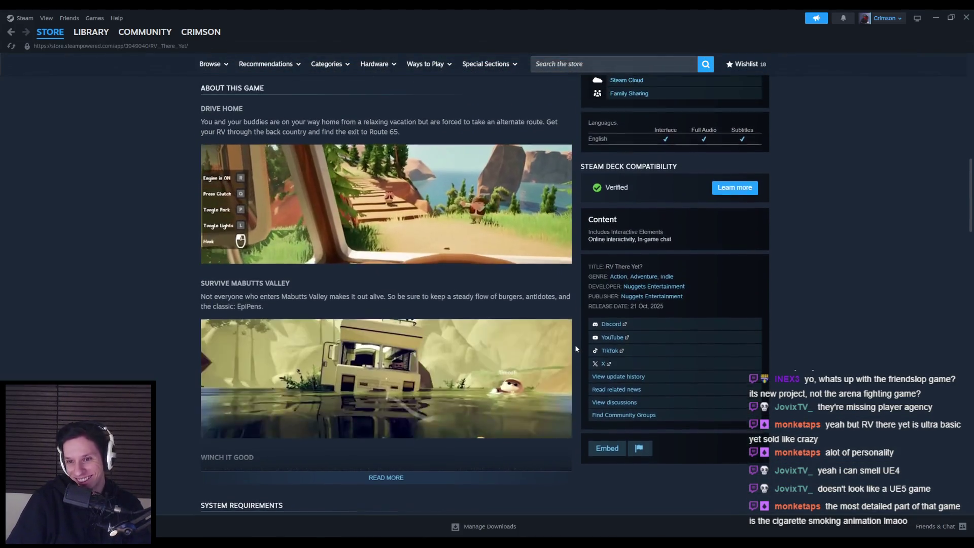
{"action": "scroll", "coordinate": [576, 348], "scroll_direction": "up", "scroll_amount": 1}
{"action": "scroll", "coordinate": [576, 348], "scroll_direction": "down", "scroll_amount": 1}
{"action": "scroll", "coordinate": [576, 348], "scroll_direction": "up", "scroll_amount": 3}
{"action": "scroll", "coordinate": [576, 348], "scroll_direction": "down", "scroll_amount": 1}
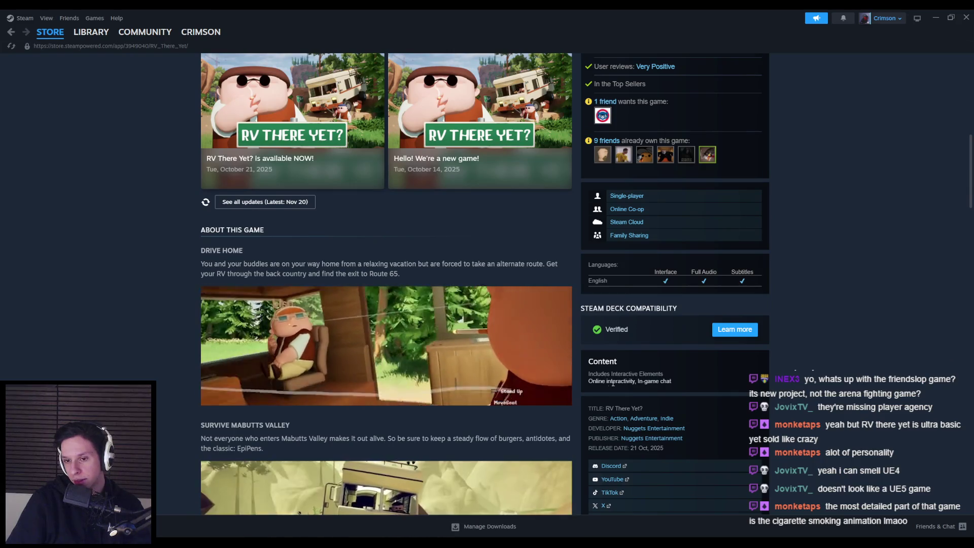
{"action": "scroll", "coordinate": [580, 376], "scroll_direction": "up", "scroll_amount": 4}
{"action": "scroll", "coordinate": [580, 376], "scroll_direction": "up", "scroll_amount": 2}
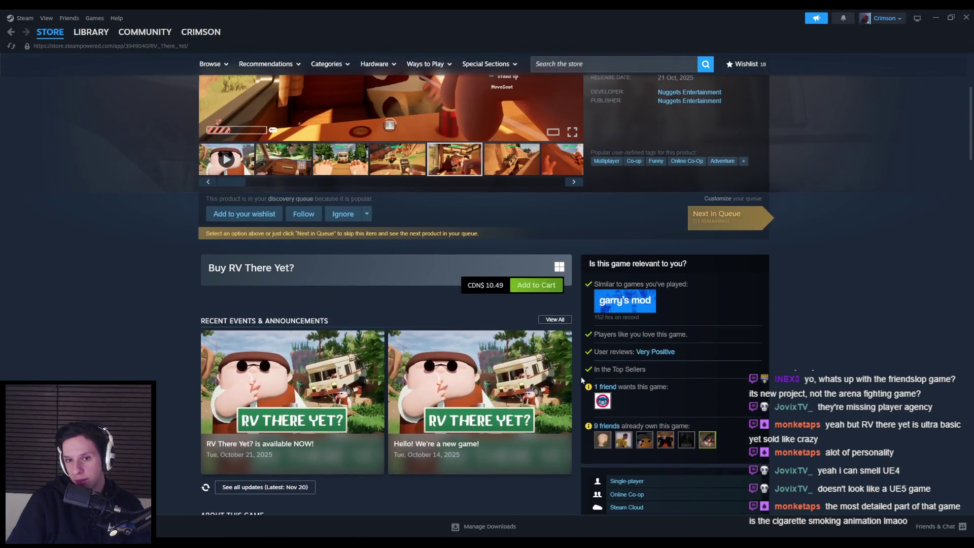
{"action": "scroll", "coordinate": [160, 332], "scroll_direction": "down", "scroll_amount": 4}
{"action": "scroll", "coordinate": [163, 331], "scroll_direction": "down", "scroll_amount": 15}
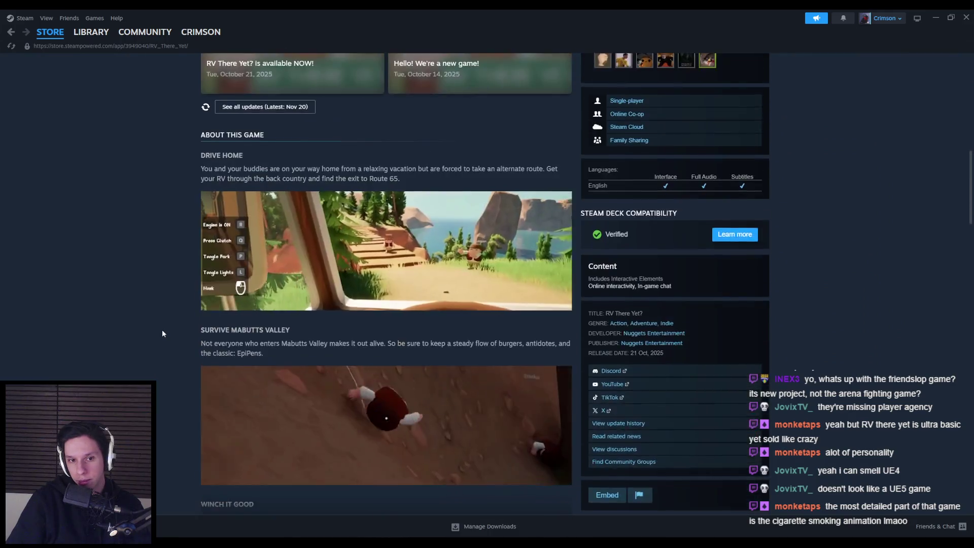
{"action": "scroll", "coordinate": [284, 120], "scroll_direction": "up", "scroll_amount": 1}
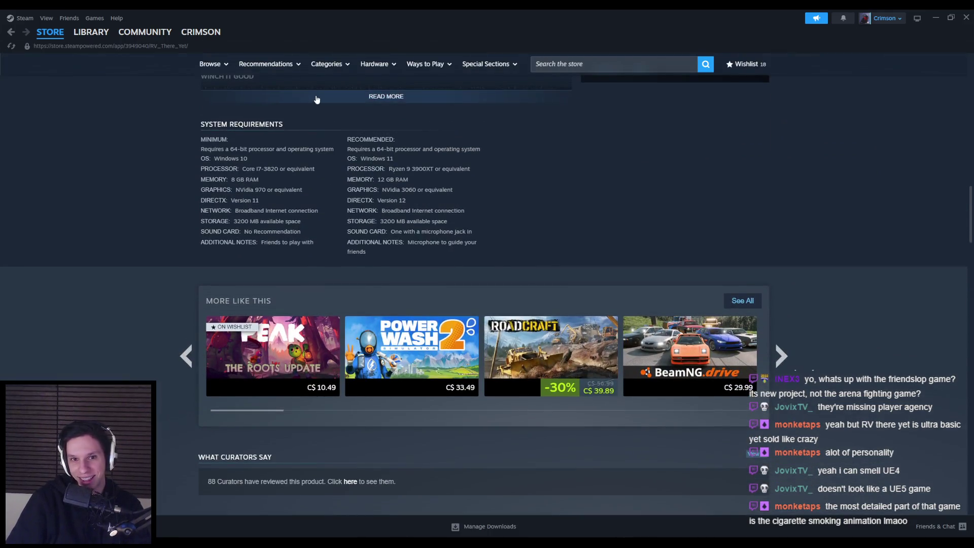
{"action": "scroll", "coordinate": [166, 302], "scroll_direction": "up", "scroll_amount": 12}
{"action": "scroll", "coordinate": [167, 304], "scroll_direction": "down", "scroll_amount": 11}
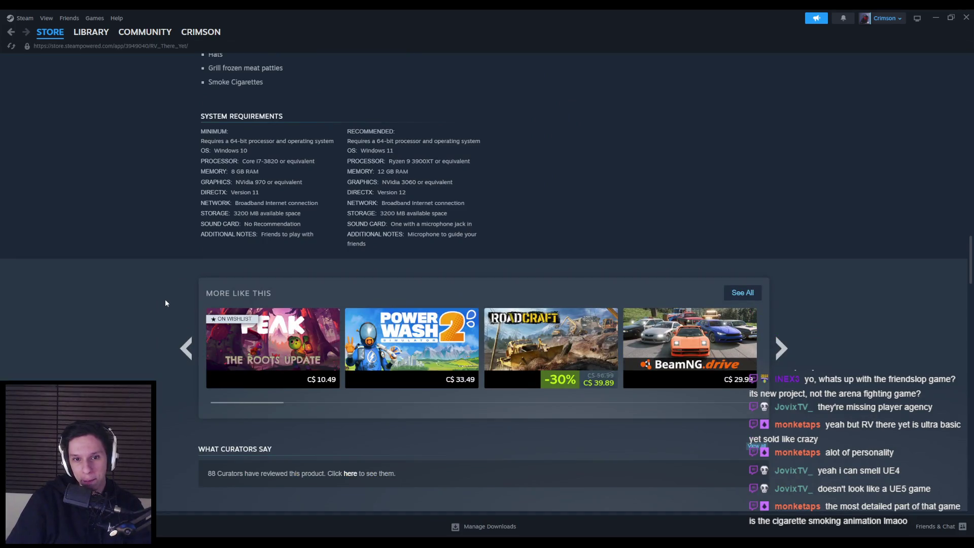
{"action": "scroll", "coordinate": [165, 303], "scroll_direction": "down", "scroll_amount": 4}
{"action": "scroll", "coordinate": [165, 303], "scroll_direction": "up", "scroll_amount": 7}
{"action": "scroll", "coordinate": [165, 299], "scroll_direction": "up", "scroll_amount": 10}
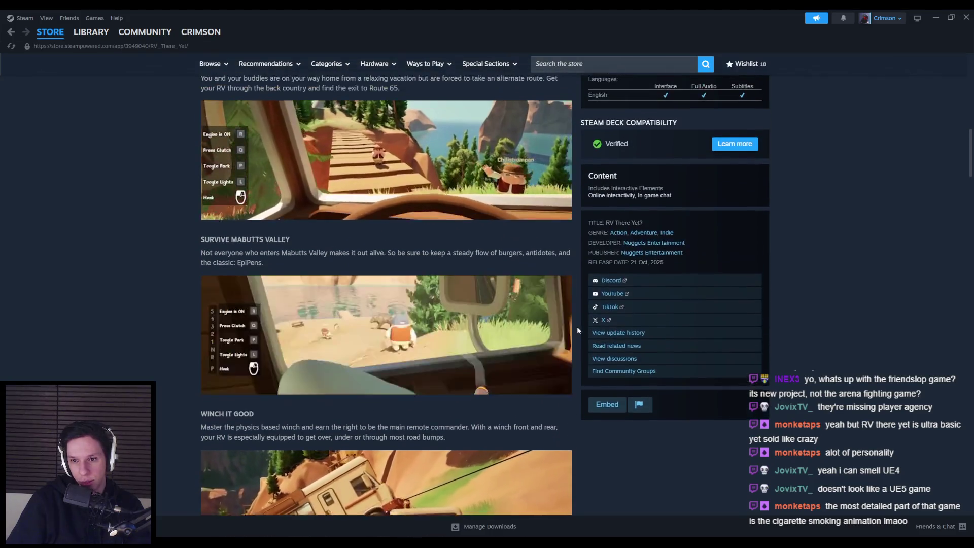
{"action": "scroll", "coordinate": [577, 330], "scroll_direction": "up", "scroll_amount": 4}
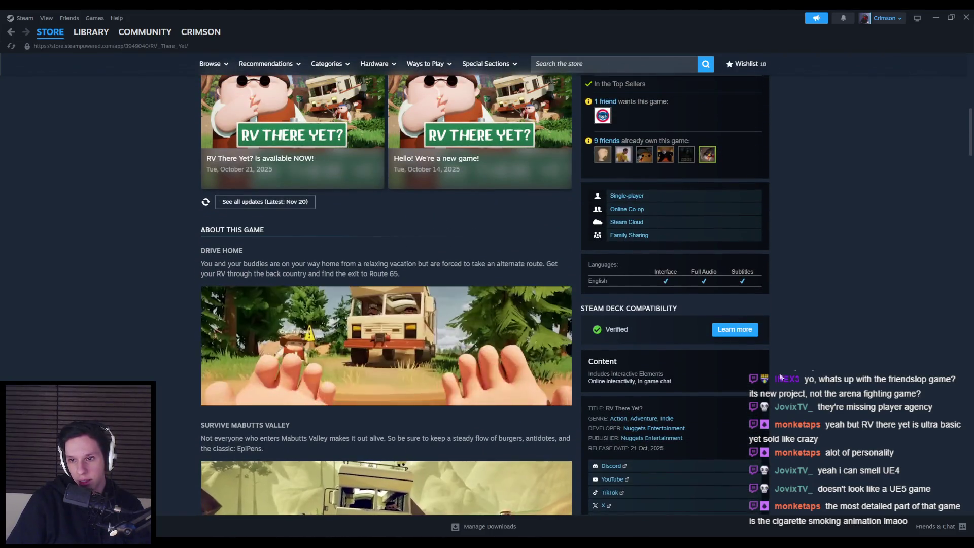
{"action": "scroll", "coordinate": [581, 343], "scroll_direction": "up", "scroll_amount": 3}
{"action": "scroll", "coordinate": [581, 346], "scroll_direction": "up", "scroll_amount": 2}
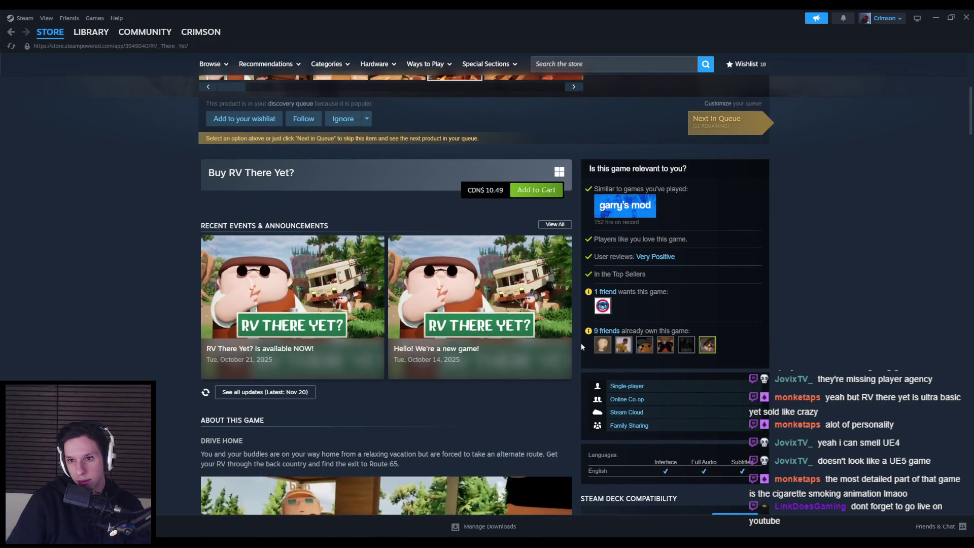
{"action": "scroll", "coordinate": [580, 343], "scroll_direction": "up", "scroll_amount": 3}
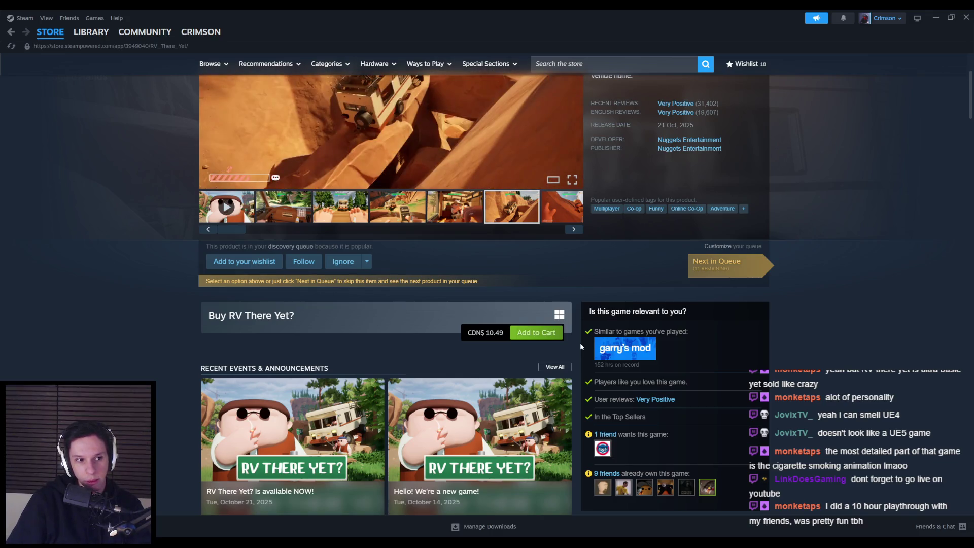
{"action": "scroll", "coordinate": [580, 345], "scroll_direction": "up", "scroll_amount": 3}
{"action": "scroll", "coordinate": [582, 346], "scroll_direction": "down", "scroll_amount": 2}
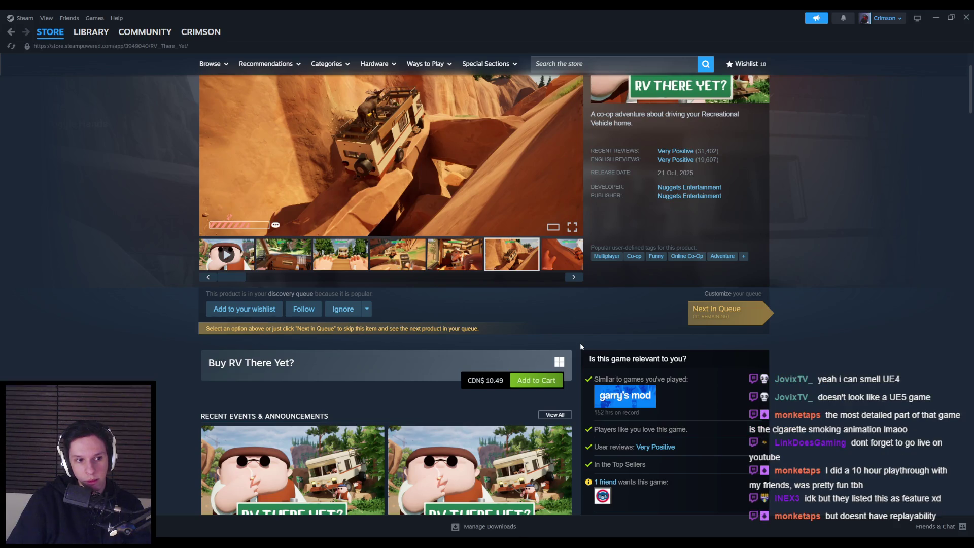
{"action": "scroll", "coordinate": [581, 345], "scroll_direction": "up", "scroll_amount": 1}
{"action": "scroll", "coordinate": [581, 345], "scroll_direction": "down", "scroll_amount": 2}
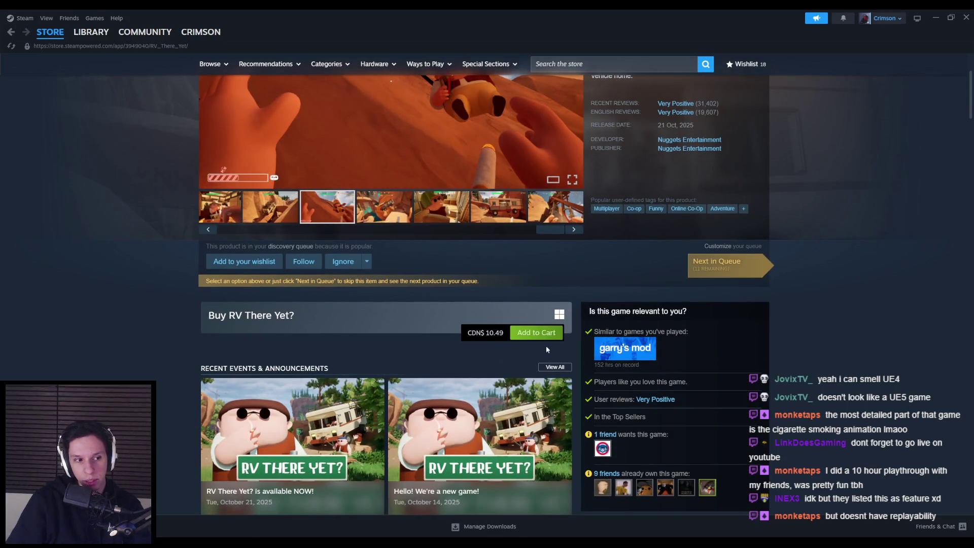
{"action": "scroll", "coordinate": [559, 347], "scroll_direction": "down", "scroll_amount": 2}
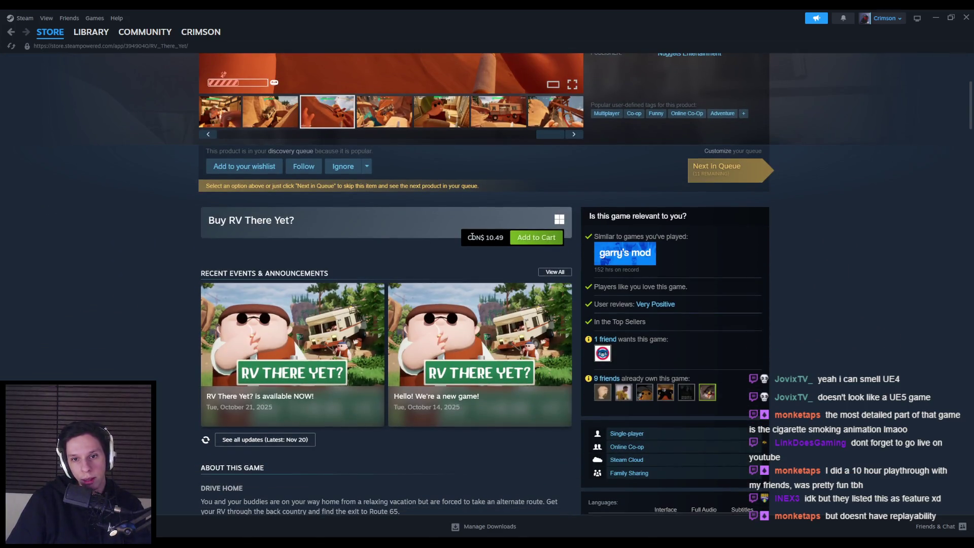
Step: Highlight the CDN$ 10.49 price text and read down toward About This Game
{"action": "mouse_move", "coordinate": [471, 237]}
{"action": "left_mouse_down"}
{"action": "mouse_move", "coordinate": [505, 242]}
{"action": "mouse_move", "coordinate": [468, 238]}
{"action": "left_mouse_up"}
{"action": "left_click", "coordinate": [345, 279]}
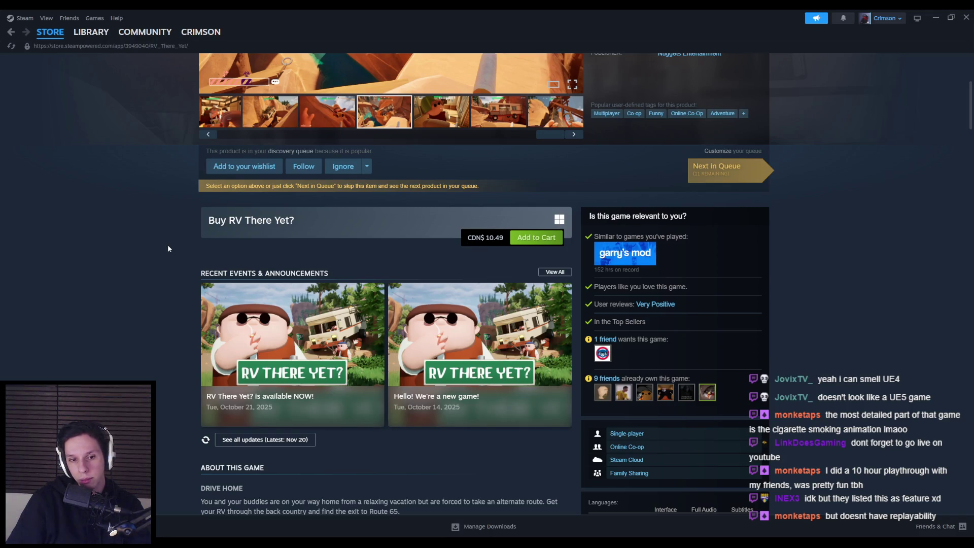
{"action": "scroll", "coordinate": [169, 249], "scroll_direction": "down", "scroll_amount": 3}
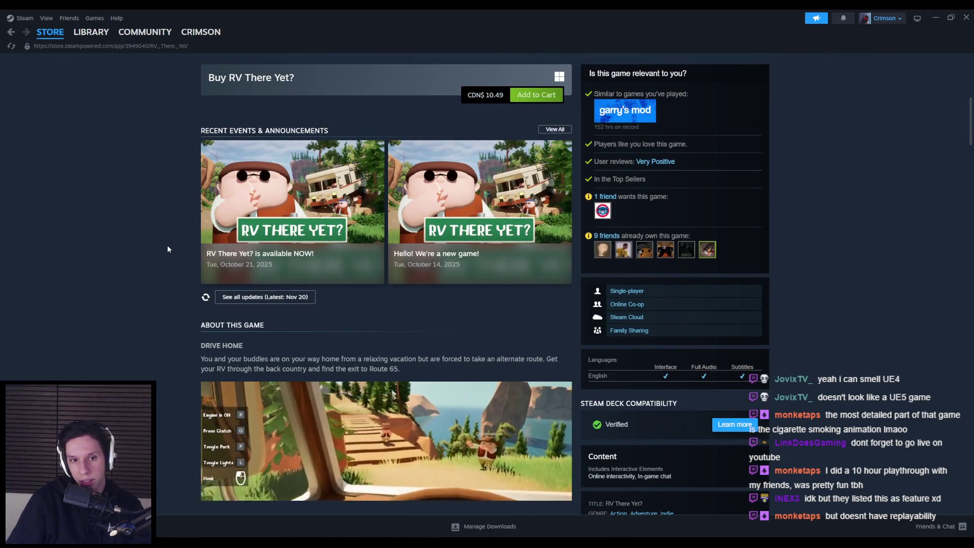
{"action": "scroll", "coordinate": [169, 248], "scroll_direction": "down", "scroll_amount": 3}
{"action": "scroll", "coordinate": [169, 245], "scroll_direction": "down", "scroll_amount": 2}
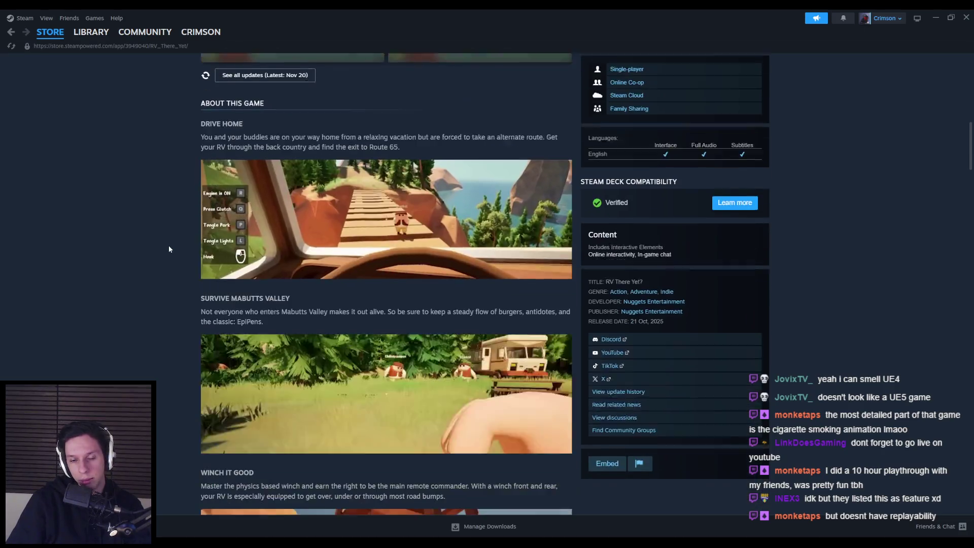
{"action": "scroll", "coordinate": [156, 159], "scroll_direction": "up", "scroll_amount": 2}
{"action": "scroll", "coordinate": [156, 159], "scroll_direction": "up", "scroll_amount": 10}
{"action": "left_click_drag", "start_coordinate": [465, 466], "coordinate": [498, 469]}
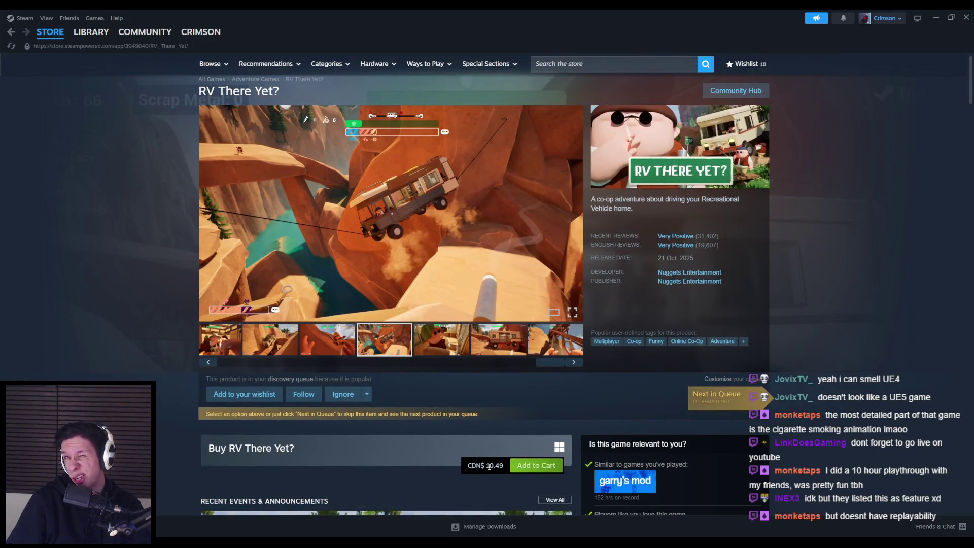
{"action": "scroll", "coordinate": [116, 339], "scroll_direction": "down", "scroll_amount": 10}
{"action": "scroll", "coordinate": [117, 337], "scroll_direction": "down", "scroll_amount": 3}
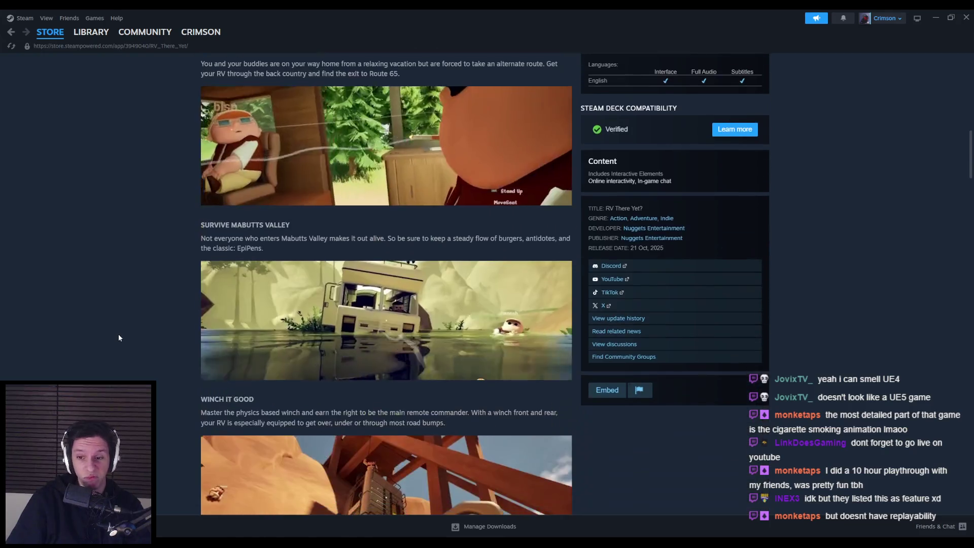
{"action": "scroll", "coordinate": [118, 337], "scroll_direction": "down", "scroll_amount": 5}
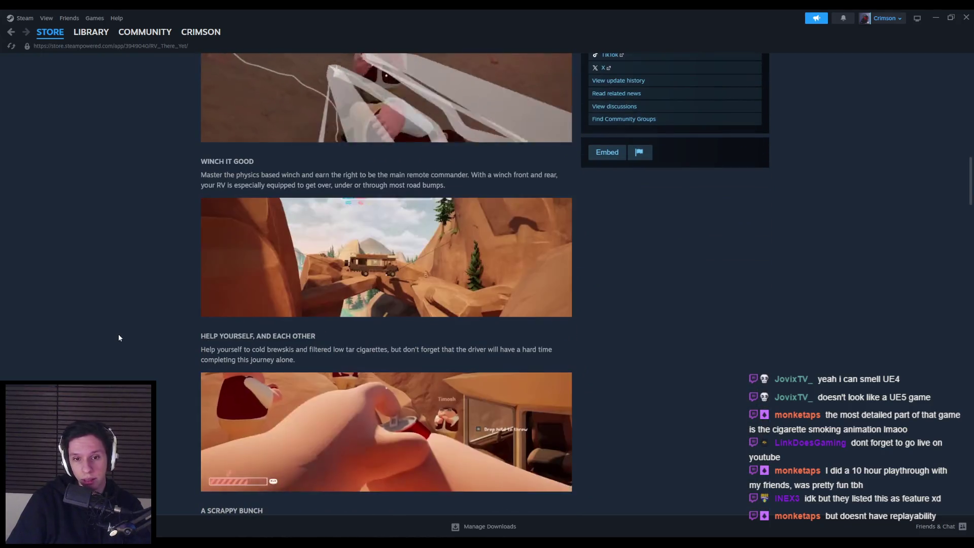
{"action": "scroll", "coordinate": [118, 337], "scroll_direction": "down", "scroll_amount": 3}
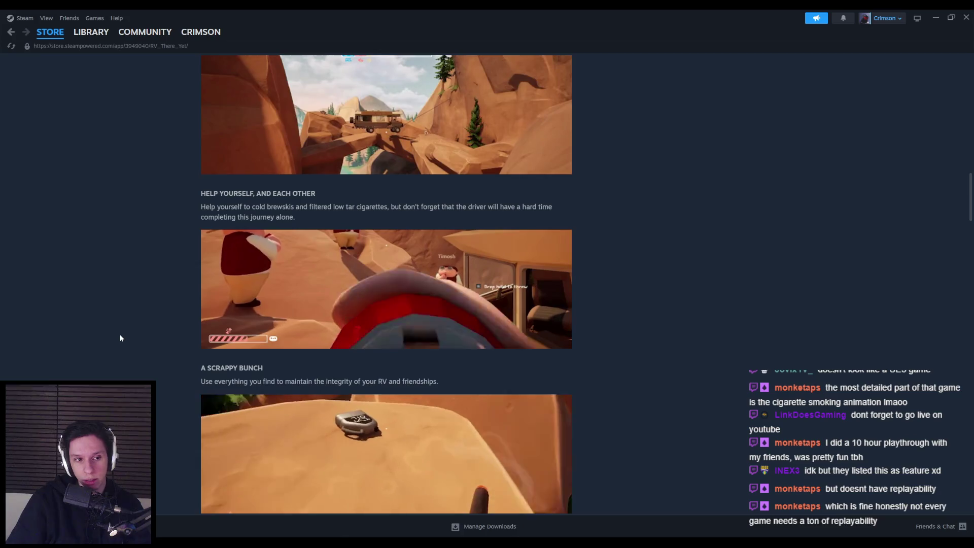
{"action": "scroll", "coordinate": [117, 334], "scroll_direction": "down", "scroll_amount": 4}
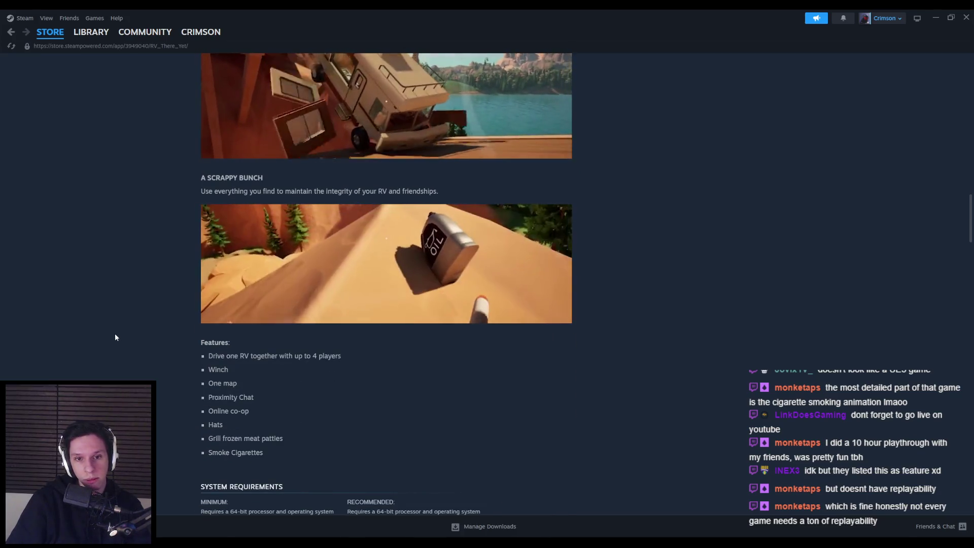
{"action": "scroll", "coordinate": [115, 337], "scroll_direction": "down", "scroll_amount": 3}
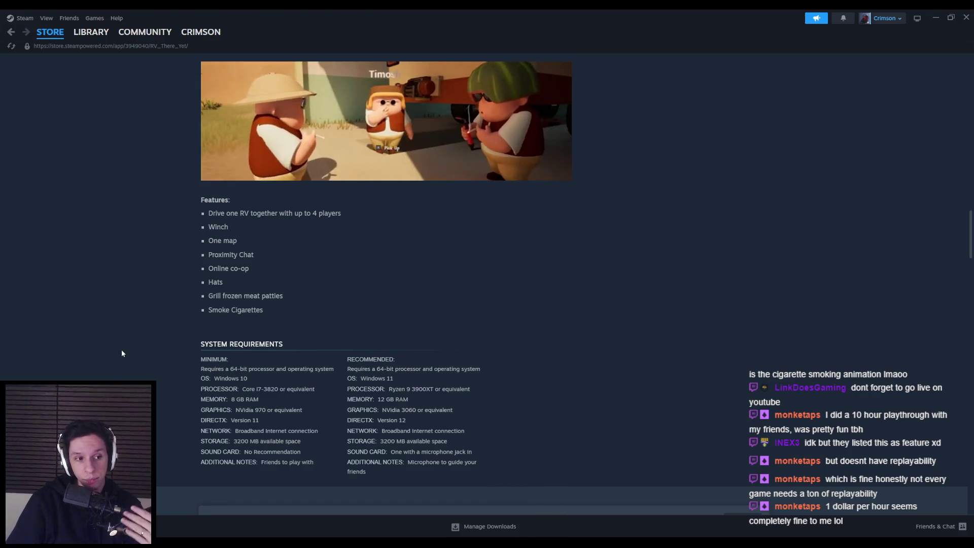
Step: Read through the game description below About This Game
{"action": "scroll", "coordinate": [122, 355], "scroll_direction": "up", "scroll_amount": 5}
{"action": "scroll", "coordinate": [122, 355], "scroll_direction": "up", "scroll_amount": 2}
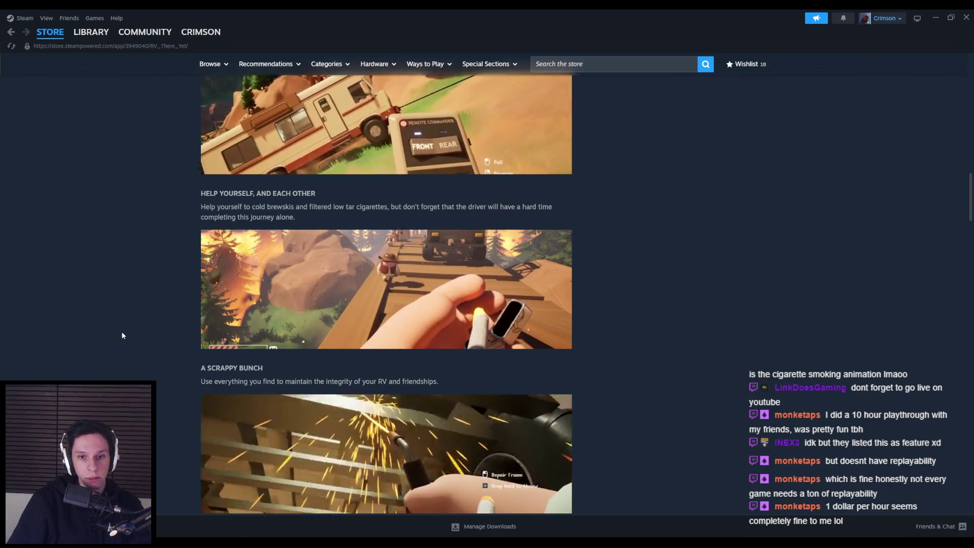
{"action": "scroll", "coordinate": [122, 335], "scroll_direction": "down", "scroll_amount": 1}
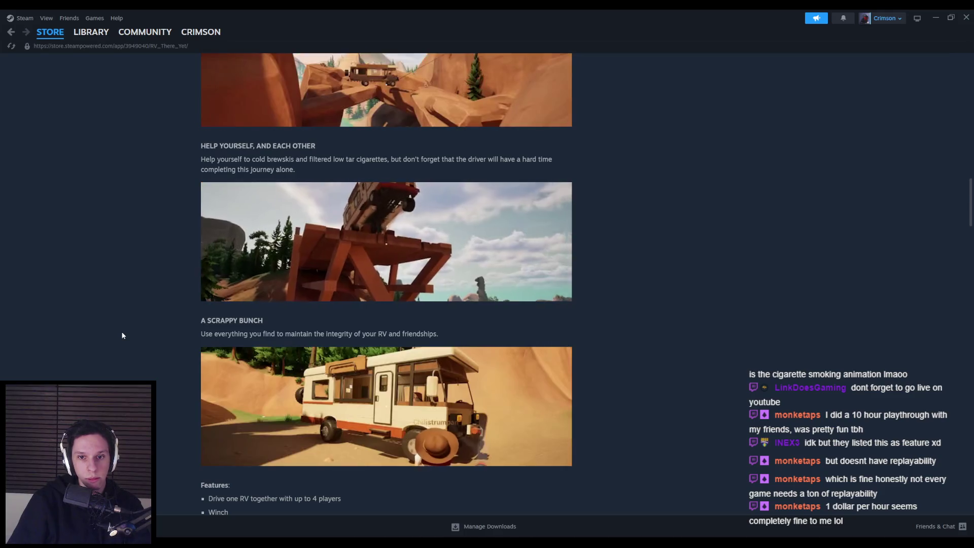
{"action": "scroll", "coordinate": [122, 336], "scroll_direction": "up", "scroll_amount": 8}
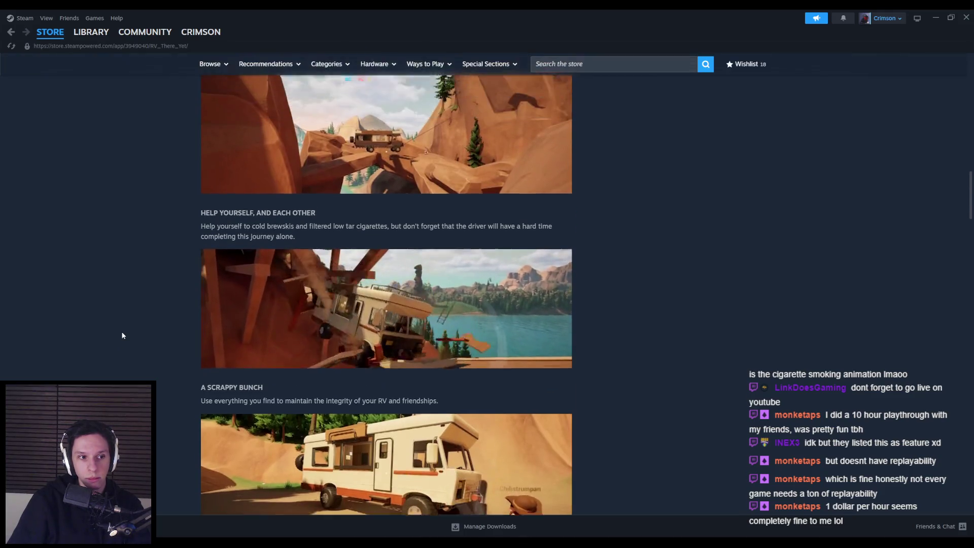
{"action": "scroll", "coordinate": [122, 336], "scroll_direction": "up", "scroll_amount": 13}
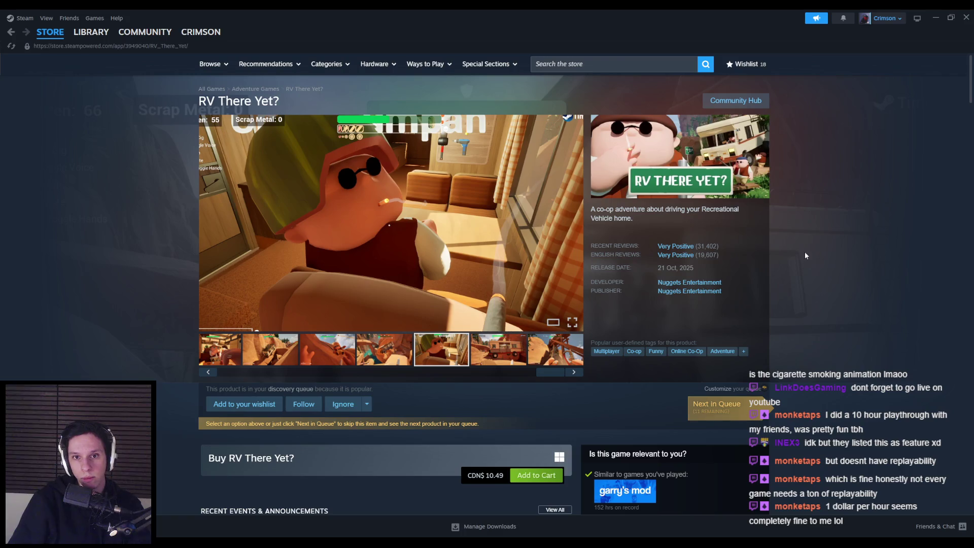
{"action": "scroll", "coordinate": [805, 251], "scroll_direction": "down", "scroll_amount": 8}
{"action": "scroll", "coordinate": [813, 263], "scroll_direction": "down", "scroll_amount": 4}
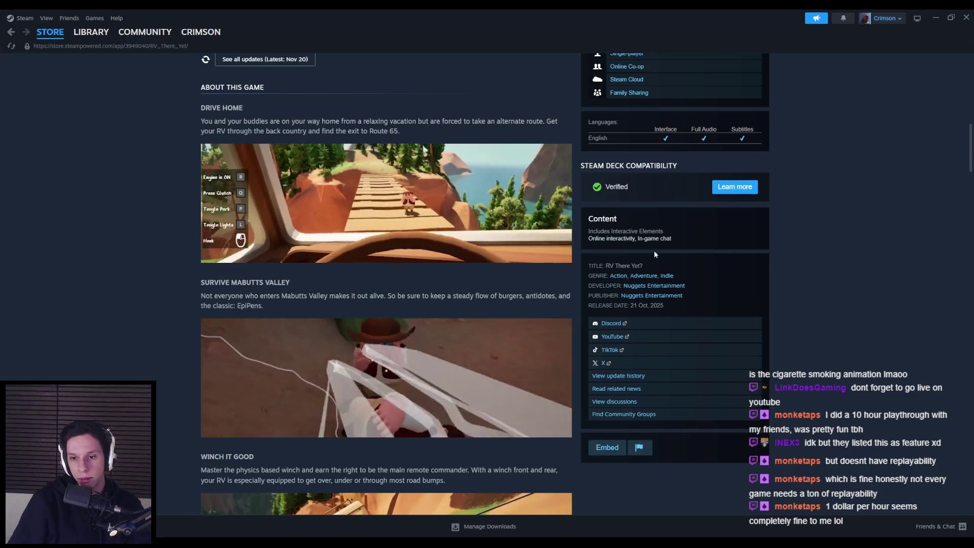
{"action": "scroll", "coordinate": [659, 284], "scroll_direction": "down", "scroll_amount": 1}
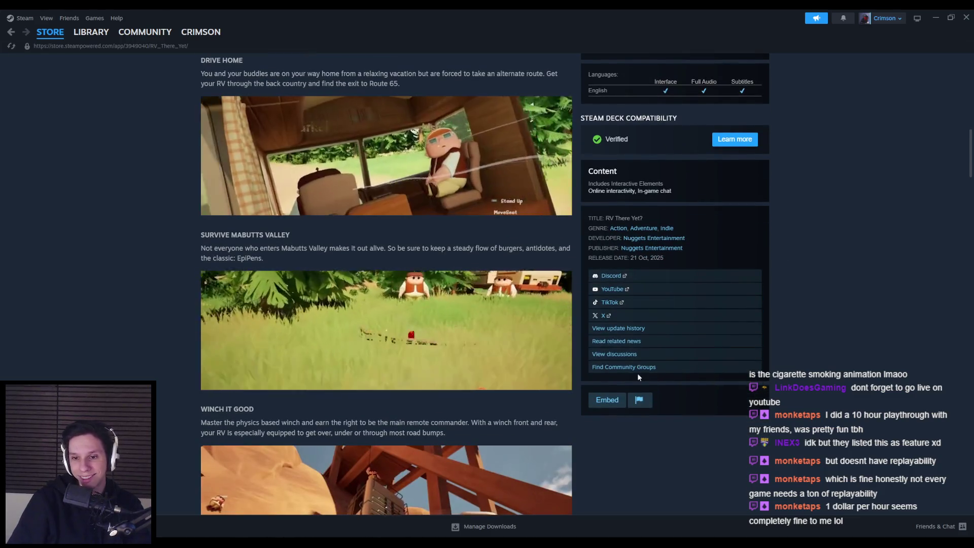
{"action": "scroll", "coordinate": [637, 373], "scroll_direction": "down", "scroll_amount": 14}
{"action": "scroll", "coordinate": [157, 330], "scroll_direction": "down", "scroll_amount": 4}
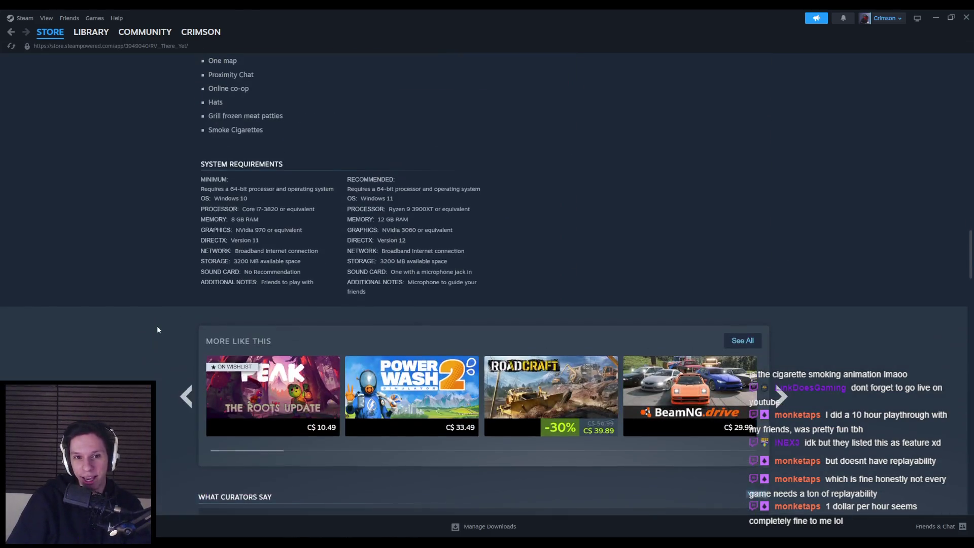
{"action": "scroll", "coordinate": [130, 341], "scroll_direction": "up", "scroll_amount": 2}
{"action": "scroll", "coordinate": [131, 342], "scroll_direction": "down", "scroll_amount": 8}
Step: Return to the store page's title and gallery, skim it again, then close Steam
{"action": "key", "text": "Home"}
{"action": "scroll", "coordinate": [123, 233], "scroll_direction": "down", "scroll_amount": 4}
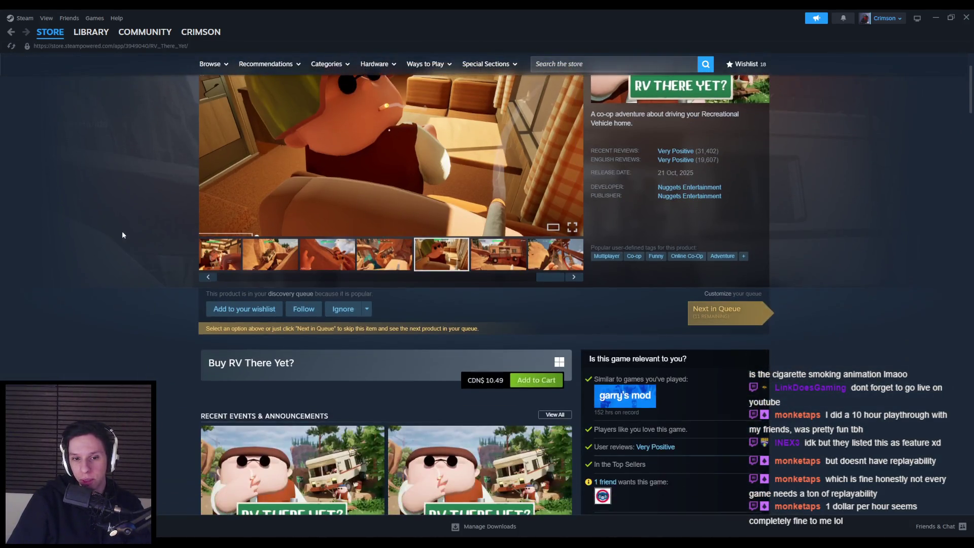
{"action": "scroll", "coordinate": [123, 235], "scroll_direction": "down", "scroll_amount": 2}
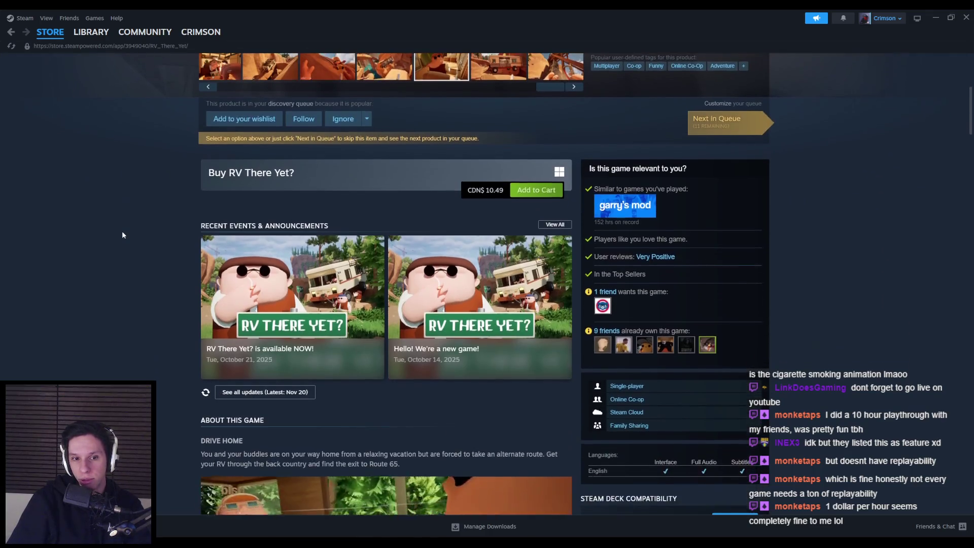
{"action": "scroll", "coordinate": [123, 235], "scroll_direction": "down", "scroll_amount": 2}
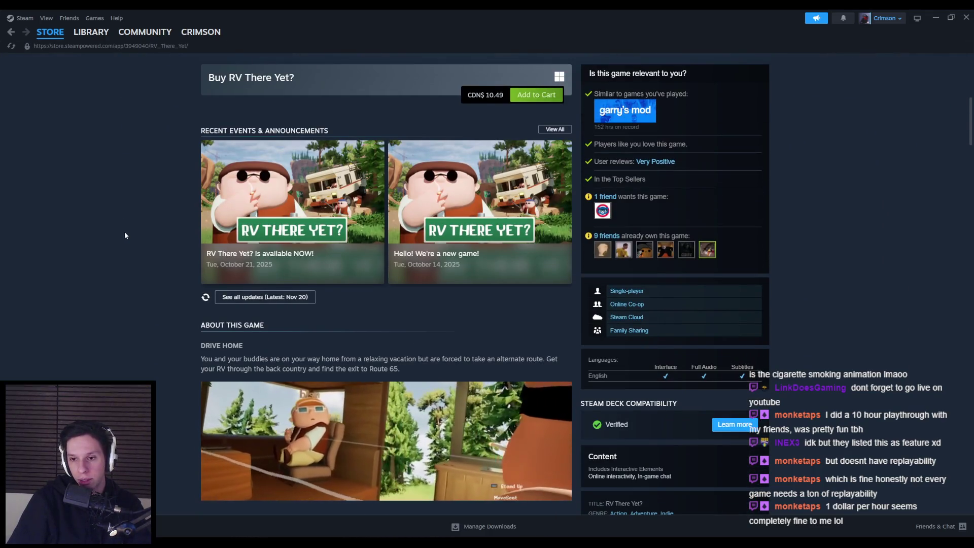
{"action": "scroll", "coordinate": [124, 232], "scroll_direction": "down", "scroll_amount": 1}
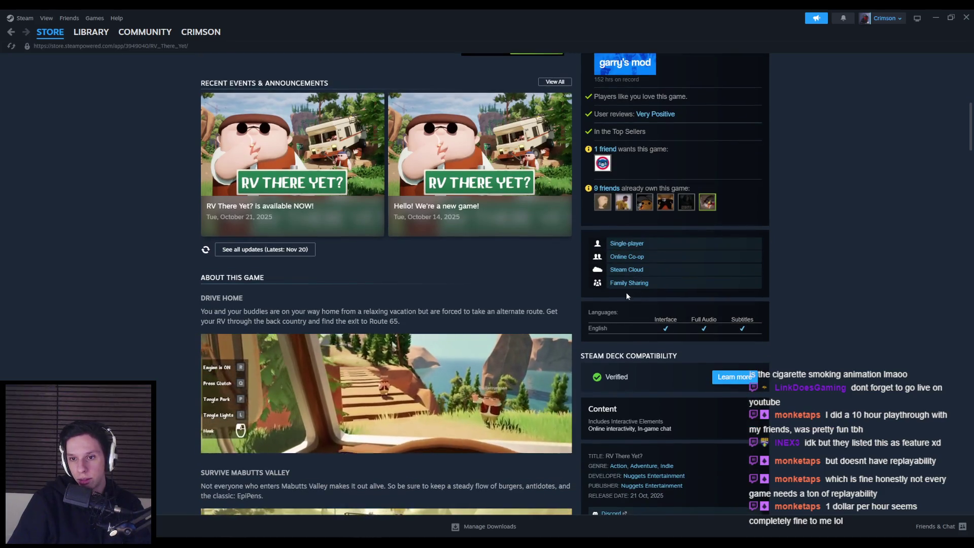
{"action": "scroll", "coordinate": [487, 274], "scroll_direction": "up", "scroll_amount": 3}
{"action": "scroll", "coordinate": [533, 276], "scroll_direction": "down", "scroll_amount": 3}
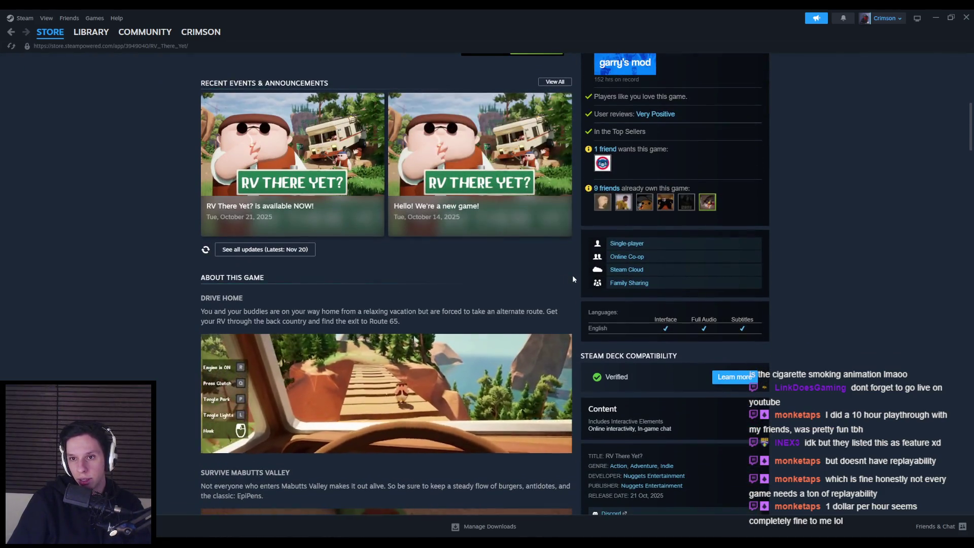
{"action": "scroll", "coordinate": [574, 276], "scroll_direction": "down", "scroll_amount": 4}
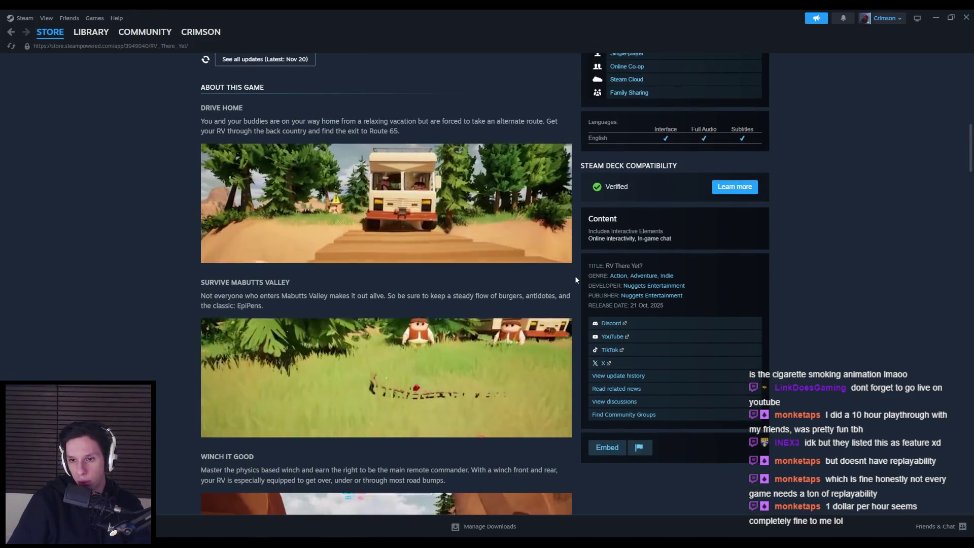
{"action": "scroll", "coordinate": [576, 276], "scroll_direction": "down", "scroll_amount": 1}
{"action": "scroll", "coordinate": [577, 276], "scroll_direction": "up", "scroll_amount": 1}
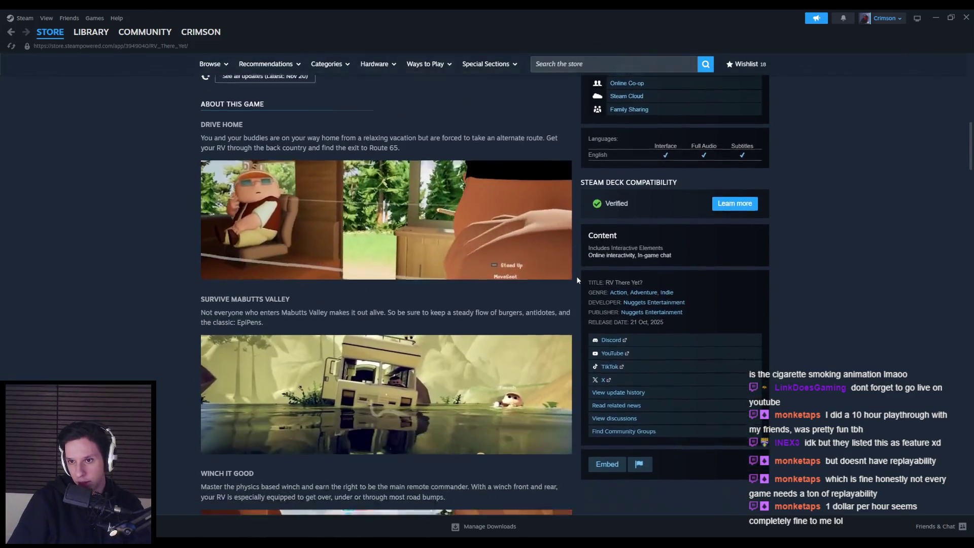
{"action": "scroll", "coordinate": [577, 280], "scroll_direction": "down", "scroll_amount": 2}
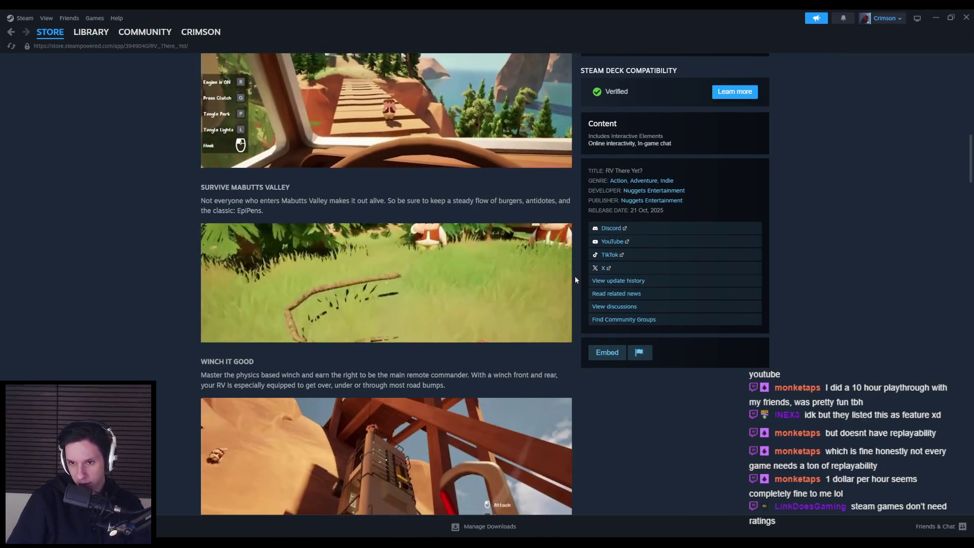
{"action": "scroll", "coordinate": [581, 346], "scroll_direction": "up", "scroll_amount": 14}
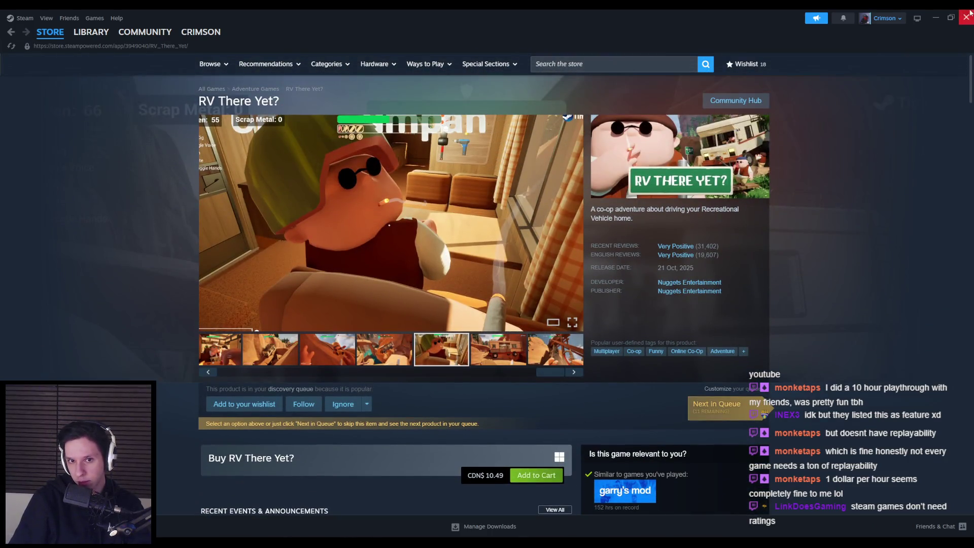
{"action": "left_click", "coordinate": [966, 16]}
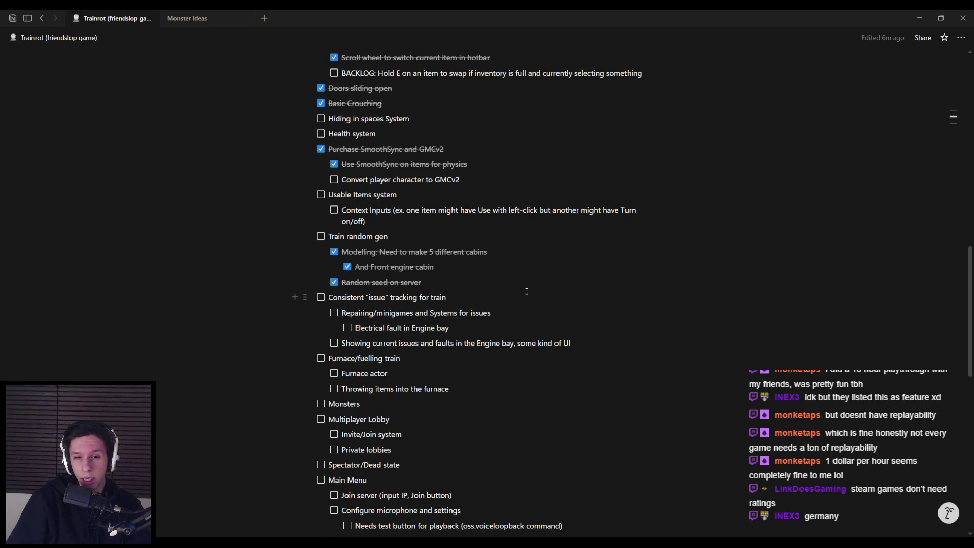
Step: Look over the Modelling and Repairing/minigames tasks, then scroll down to Needs Testing in Next Playtest
{"action": "left_click", "coordinate": [532, 259]}
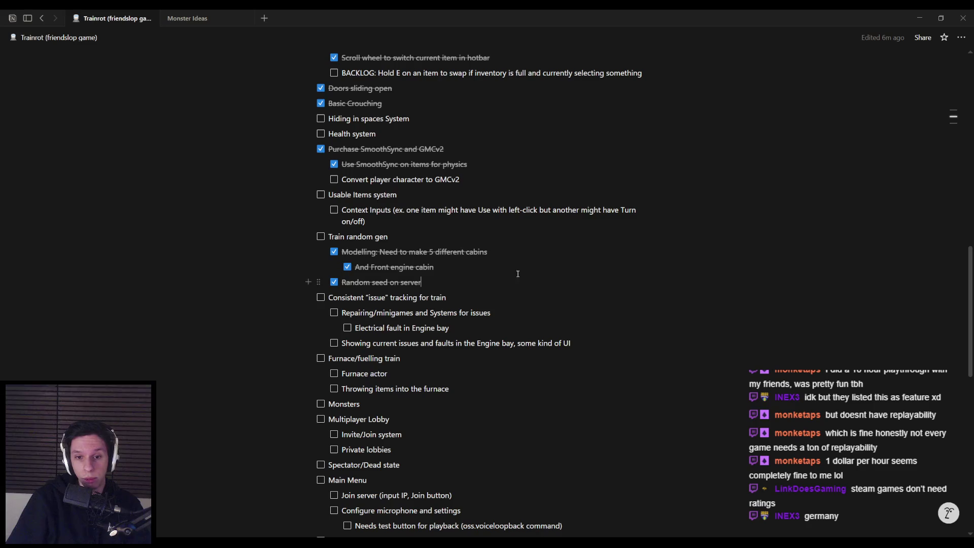
{"action": "left_click", "coordinate": [520, 308]}
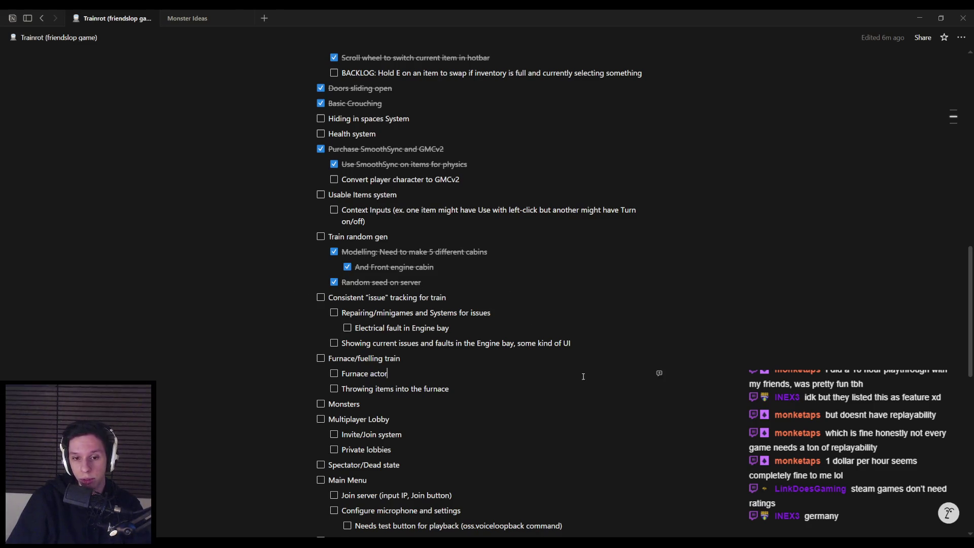
{"action": "scroll", "coordinate": [529, 365], "scroll_direction": "down", "scroll_amount": 3}
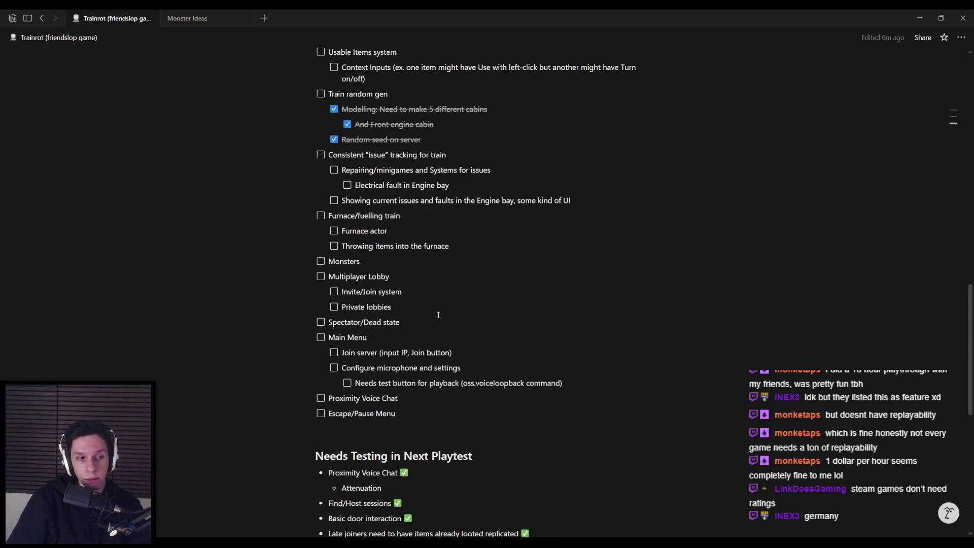
{"action": "key", "text": "alt+Tab"}
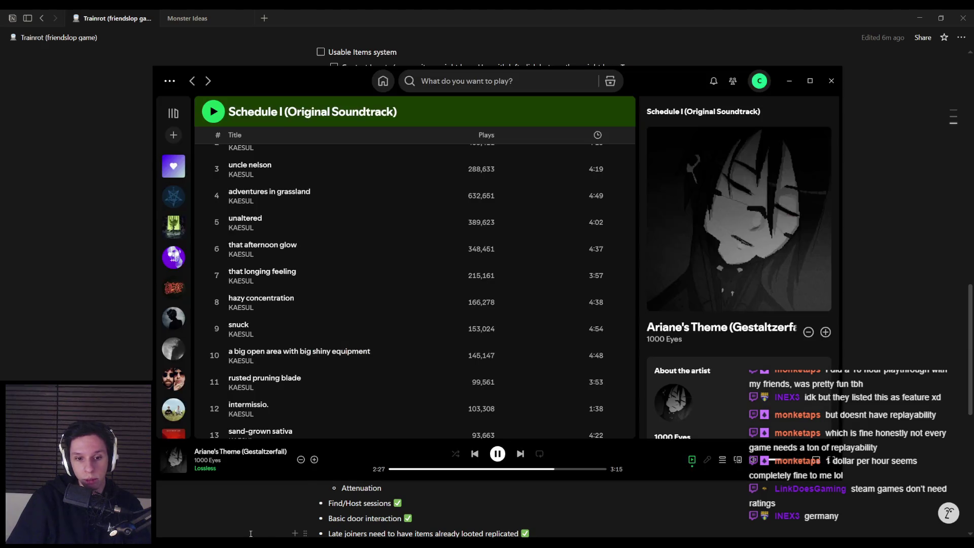
Step: Skip from Ariane's Theme to Atlas in Spotify, then return to Notion
{"action": "left_click", "coordinate": [518, 459]}
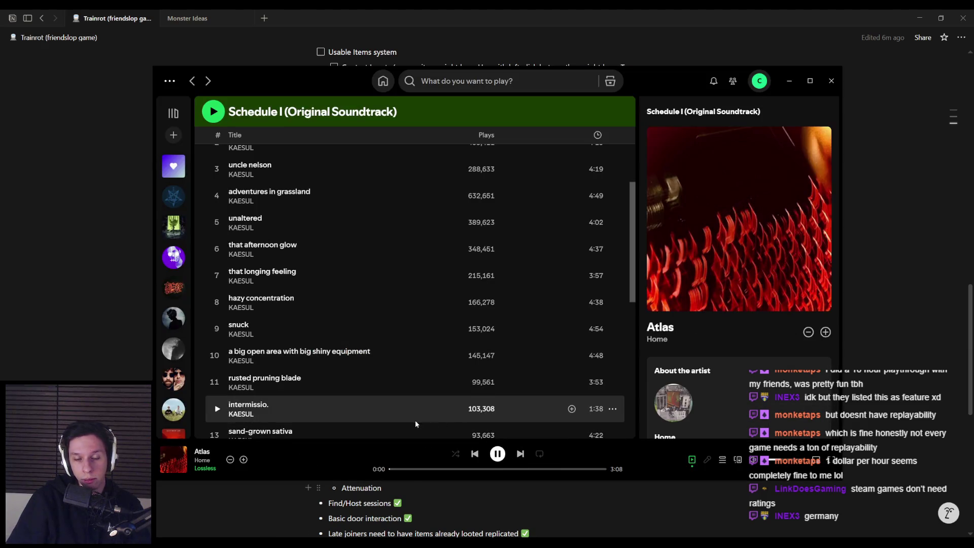
{"action": "scroll", "coordinate": [409, 423], "scroll_direction": "down", "scroll_amount": 8}
{"action": "scroll", "coordinate": [351, 401], "scroll_direction": "up", "scroll_amount": 15}
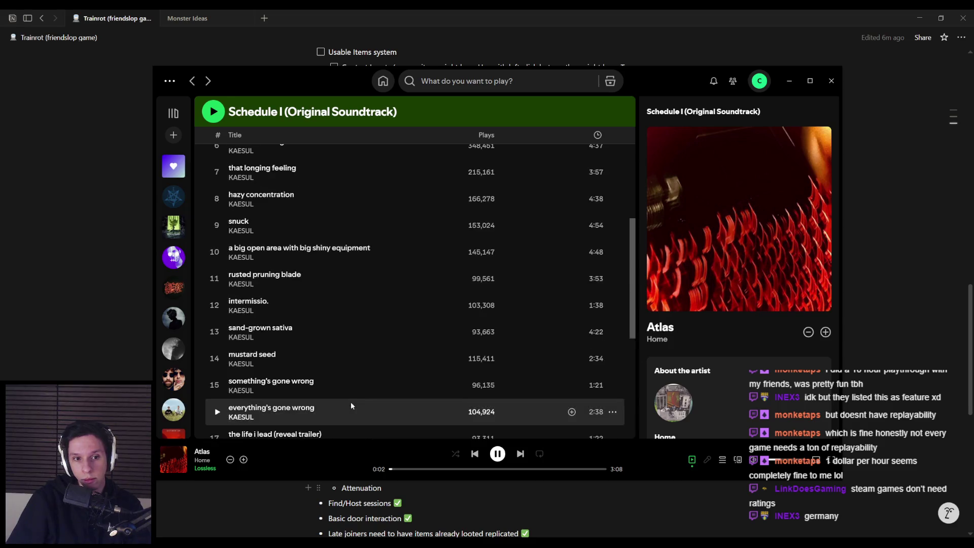
{"action": "key", "text": "alt+Tab"}
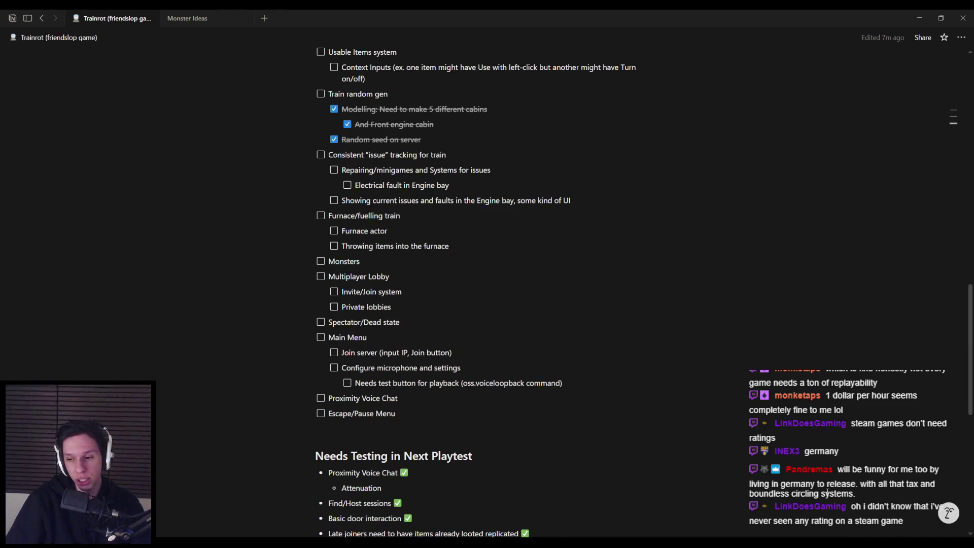
Step: Back on the RV There Yet? store page, expand the full game description with Read More
{"action": "key", "text": "alt+Tab"}
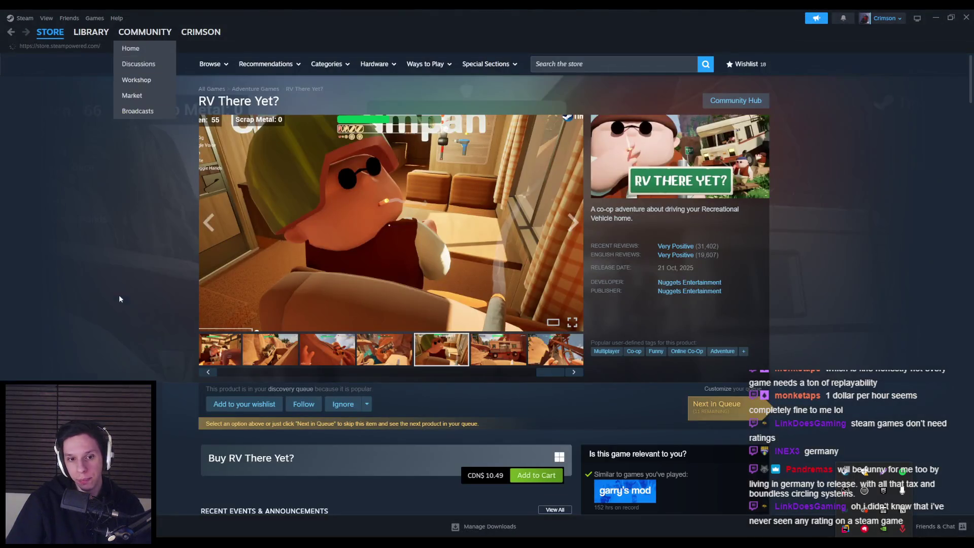
{"action": "scroll", "coordinate": [113, 344], "scroll_direction": "down", "scroll_amount": 10}
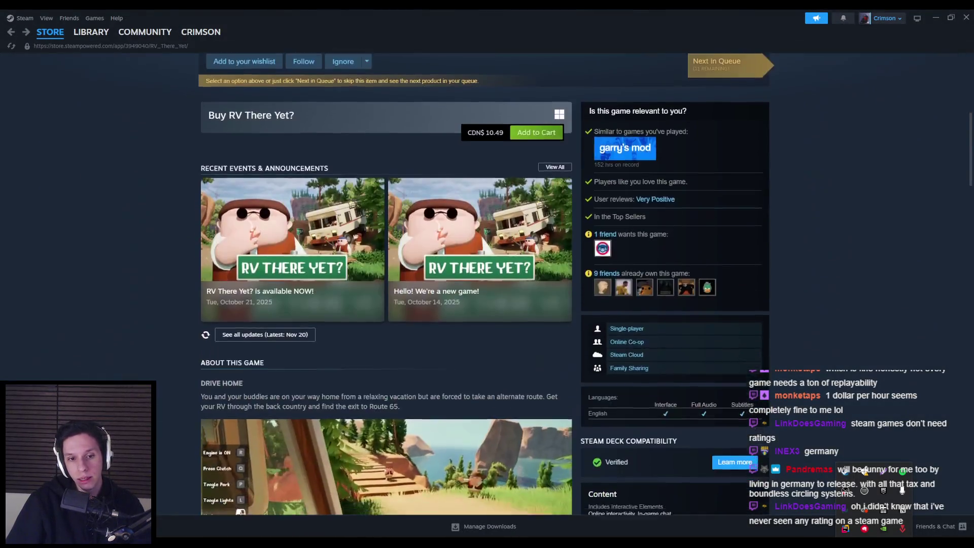
{"action": "scroll", "coordinate": [386, 305], "scroll_direction": "down", "scroll_amount": 5}
{"action": "left_click", "coordinate": [385, 191]}
{"action": "scroll", "coordinate": [178, 369], "scroll_direction": "down", "scroll_amount": 6}
{"action": "scroll", "coordinate": [179, 369], "scroll_direction": "down", "scroll_amount": 4}
{"action": "scroll", "coordinate": [178, 359], "scroll_direction": "up", "scroll_amount": 4}
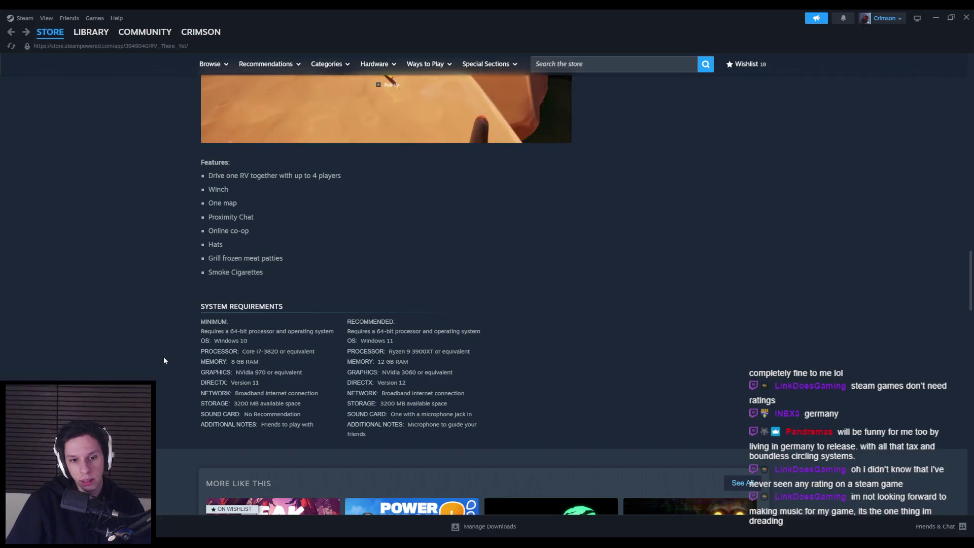
{"action": "scroll", "coordinate": [163, 360], "scroll_direction": "down", "scroll_amount": 1}
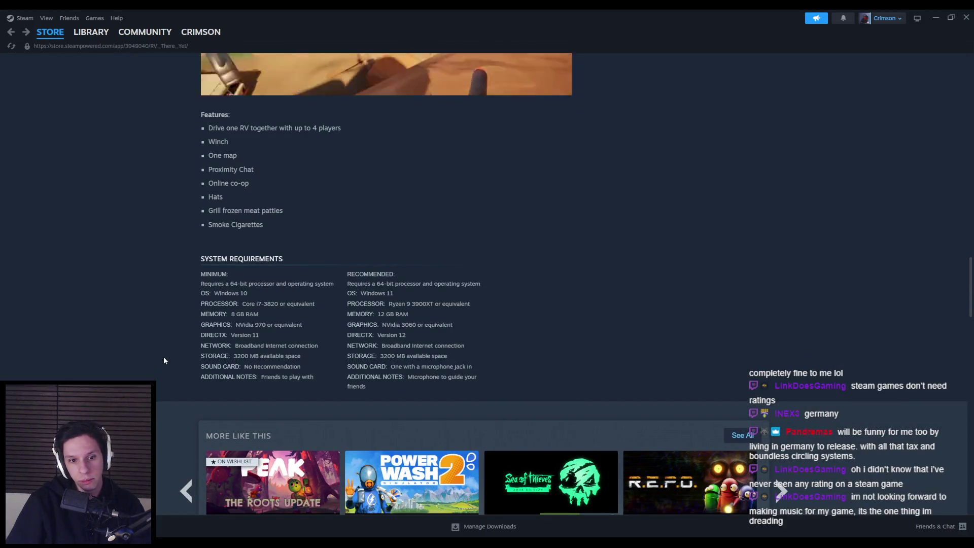
Step: Highlight the Friends to play with, Microphone and recommended sound card requirement notes
{"action": "left_click_drag", "start_coordinate": [261, 377], "coordinate": [312, 378]}
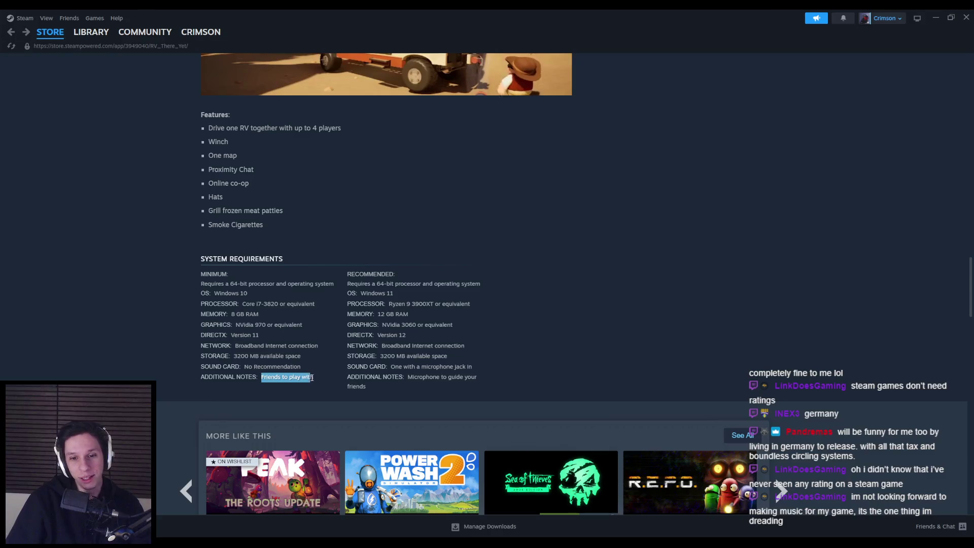
{"action": "left_click", "coordinate": [322, 377]}
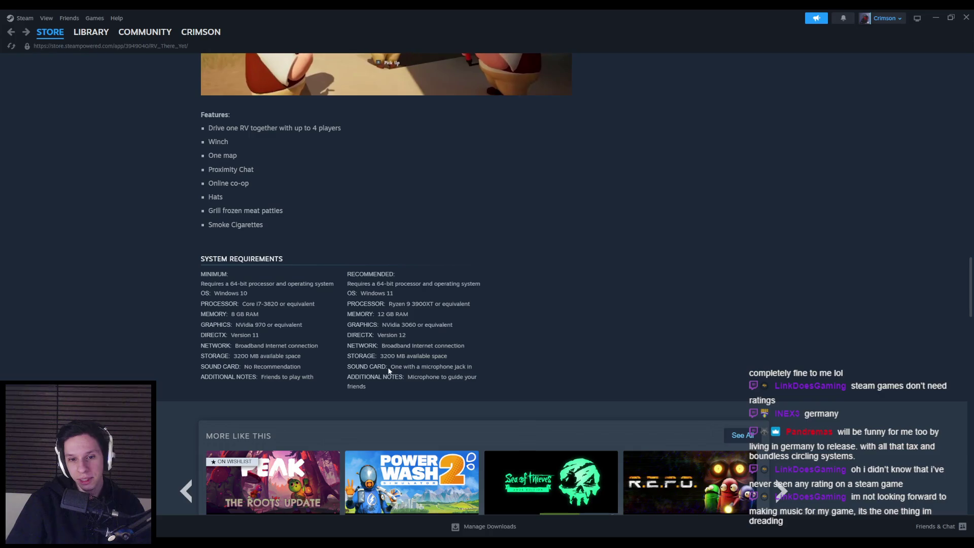
{"action": "left_click_drag", "start_coordinate": [331, 383], "coordinate": [263, 382]}
{"action": "left_click_drag", "start_coordinate": [366, 387], "coordinate": [411, 377]}
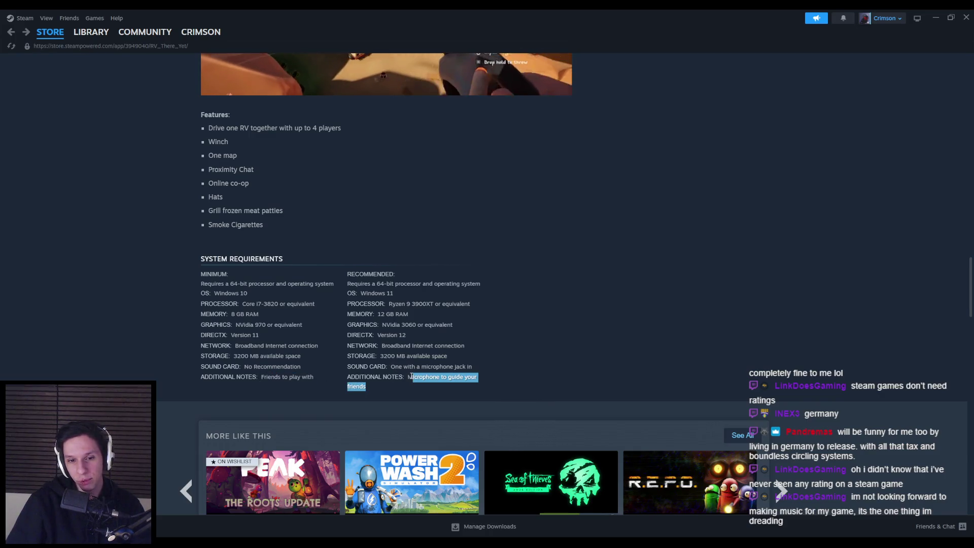
{"action": "left_click", "coordinate": [405, 387]}
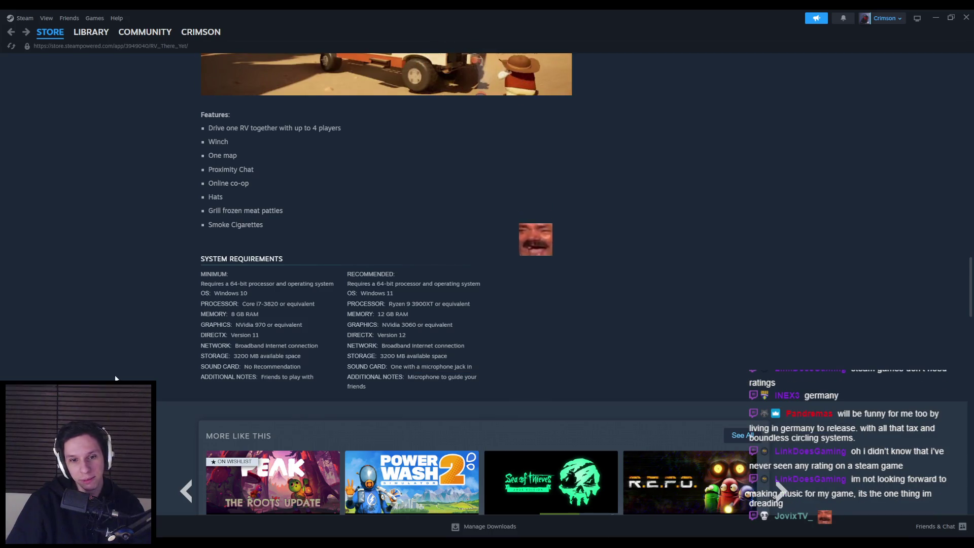
{"action": "left_click_drag", "start_coordinate": [389, 370], "coordinate": [482, 373]}
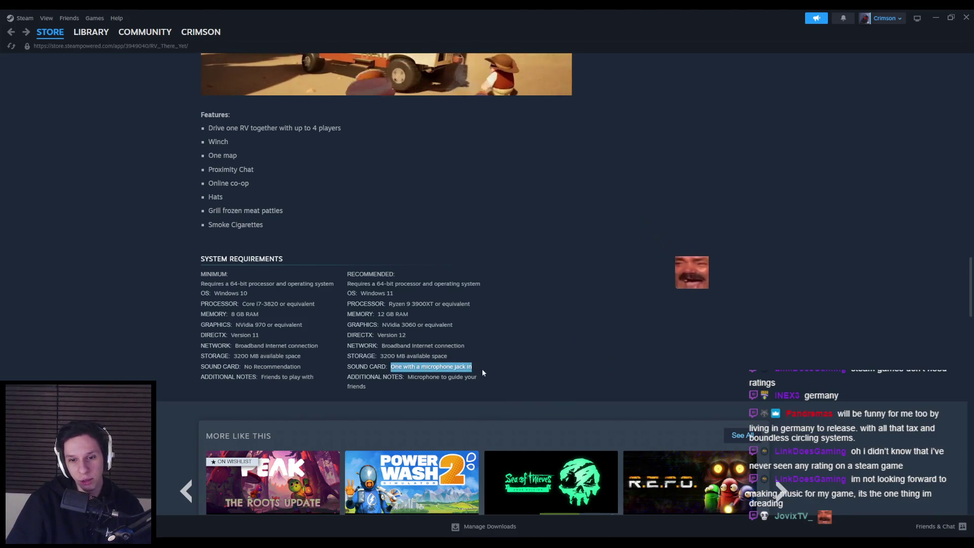
{"action": "left_click", "coordinate": [435, 381]}
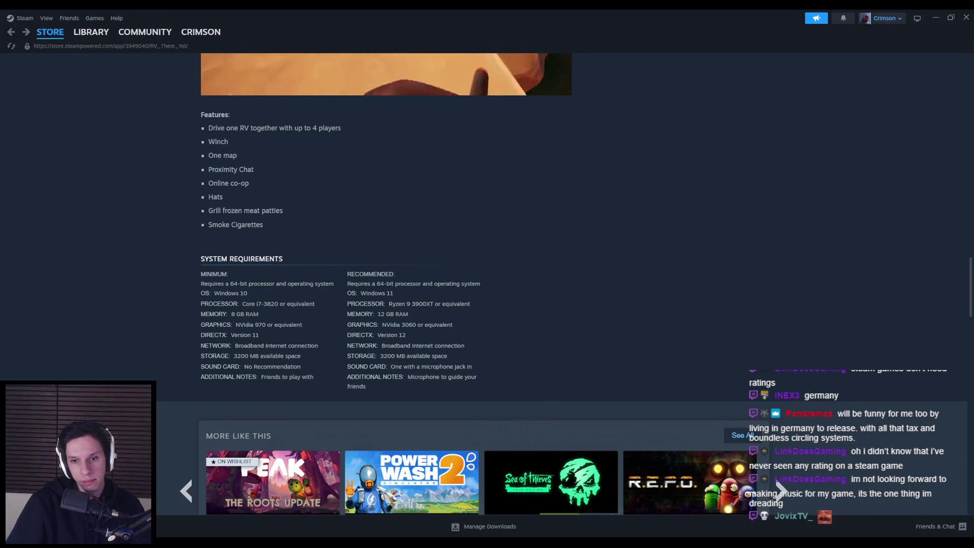
Step: Scroll the store page back and forth to the system requirements
{"action": "scroll", "coordinate": [236, 427], "scroll_direction": "up", "scroll_amount": 3}
{"action": "scroll", "coordinate": [237, 427], "scroll_direction": "down", "scroll_amount": 1}
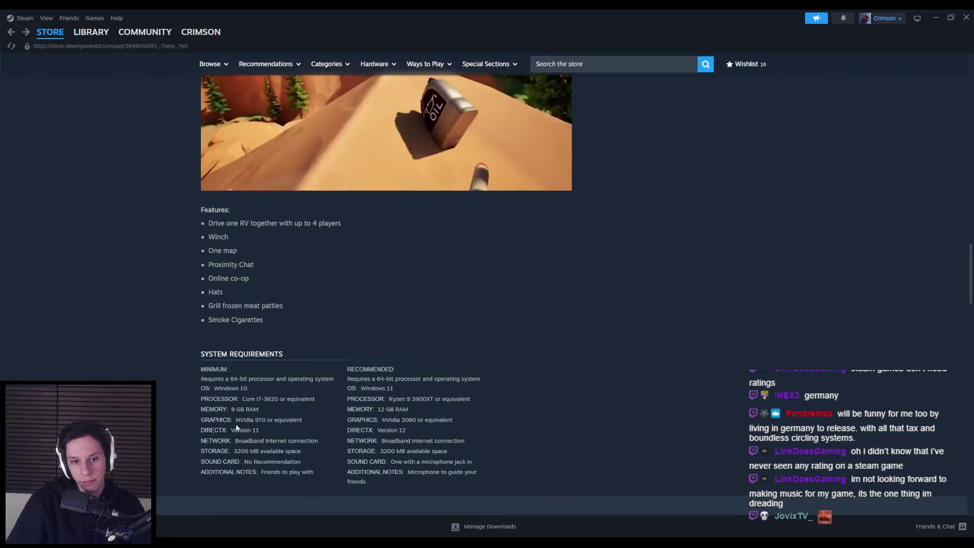
{"action": "scroll", "coordinate": [272, 198], "scroll_direction": "up", "scroll_amount": 3}
{"action": "scroll", "coordinate": [272, 198], "scroll_direction": "up", "scroll_amount": 8}
{"action": "scroll", "coordinate": [272, 197], "scroll_direction": "up", "scroll_amount": 2}
{"action": "scroll", "coordinate": [272, 198], "scroll_direction": "up", "scroll_amount": 12}
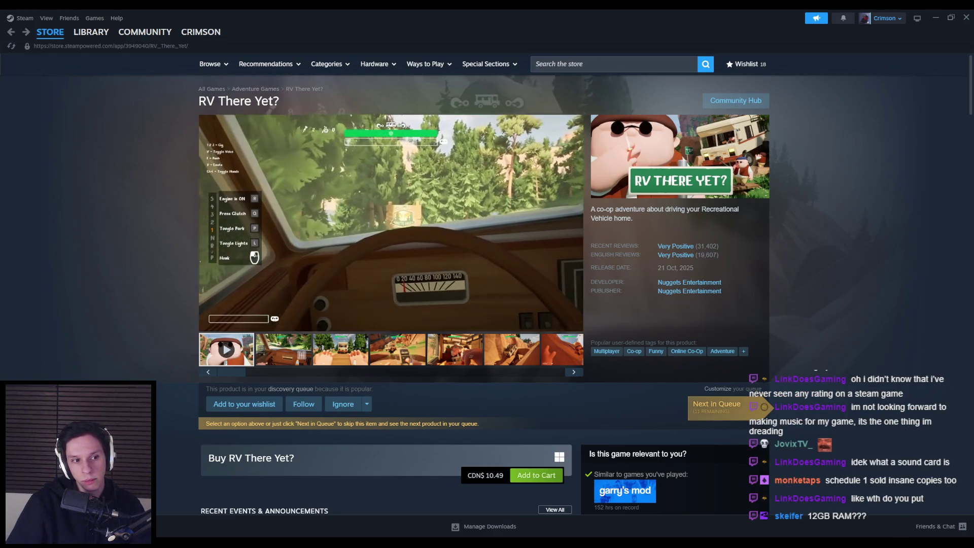
{"action": "scroll", "coordinate": [386, 284], "scroll_direction": "down", "scroll_amount": 15}
{"action": "scroll", "coordinate": [385, 284], "scroll_direction": "down", "scroll_amount": 20}
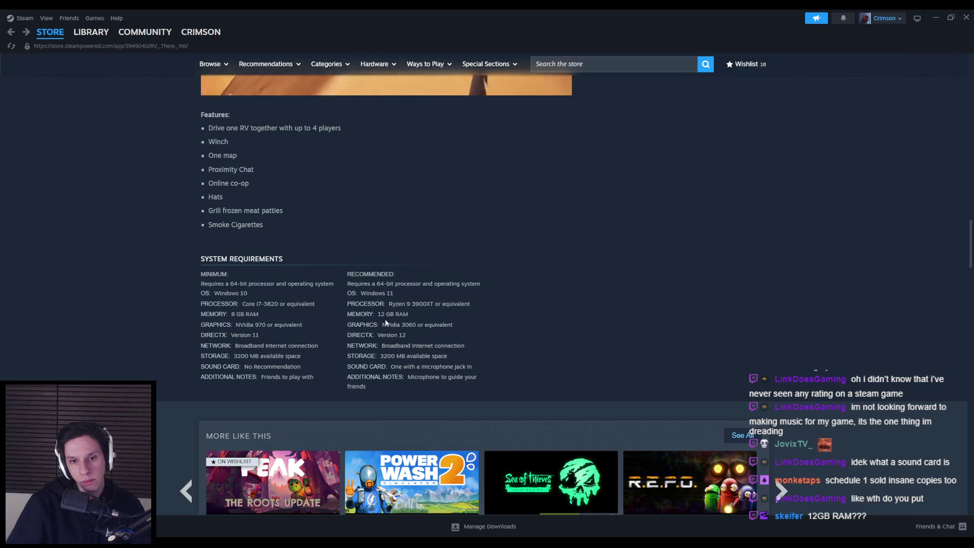
{"action": "scroll", "coordinate": [122, 355], "scroll_direction": "up", "scroll_amount": 3}
{"action": "scroll", "coordinate": [122, 354], "scroll_direction": "down", "scroll_amount": 2}
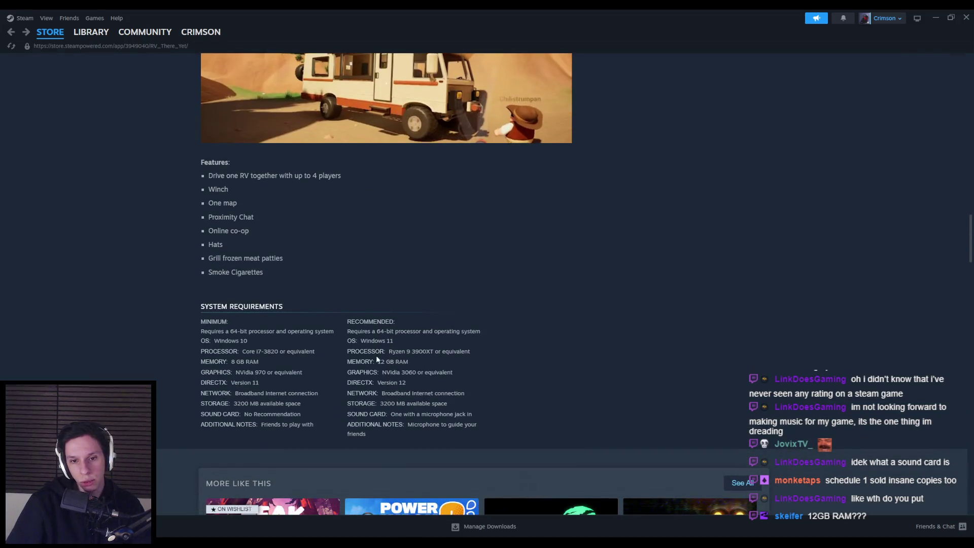
Step: Highlight the recommended MEMORY: 12 GB RAM line, then close Steam
{"action": "mouse_move", "coordinate": [378, 362]}
{"action": "left_mouse_down"}
{"action": "mouse_move", "coordinate": [411, 363]}
{"action": "mouse_move", "coordinate": [377, 362]}
{"action": "left_mouse_up"}
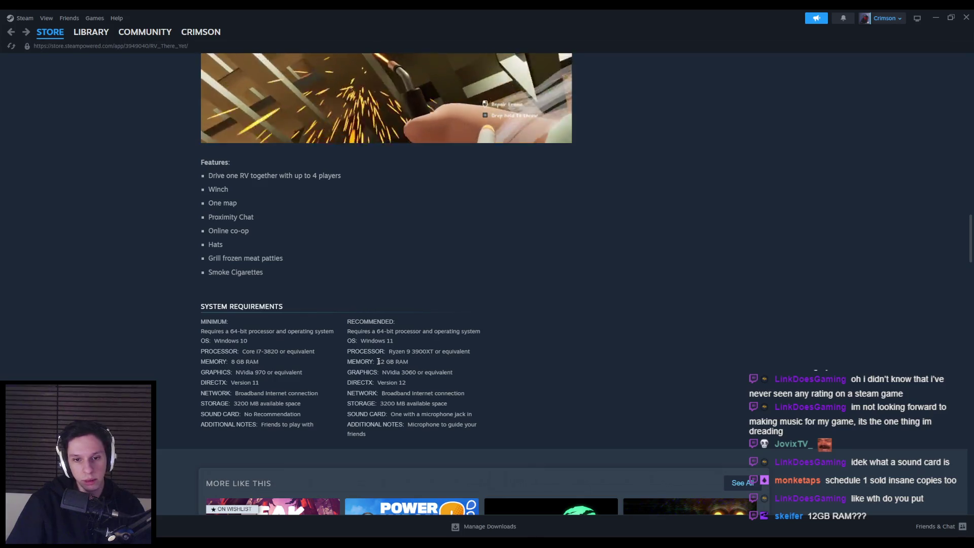
{"action": "mouse_move", "coordinate": [378, 362]}
{"action": "left_mouse_down"}
{"action": "mouse_move", "coordinate": [409, 362]}
{"action": "mouse_move", "coordinate": [347, 364]}
{"action": "left_mouse_up"}
{"action": "left_click", "coordinate": [409, 361]}
{"action": "left_click", "coordinate": [347, 363]}
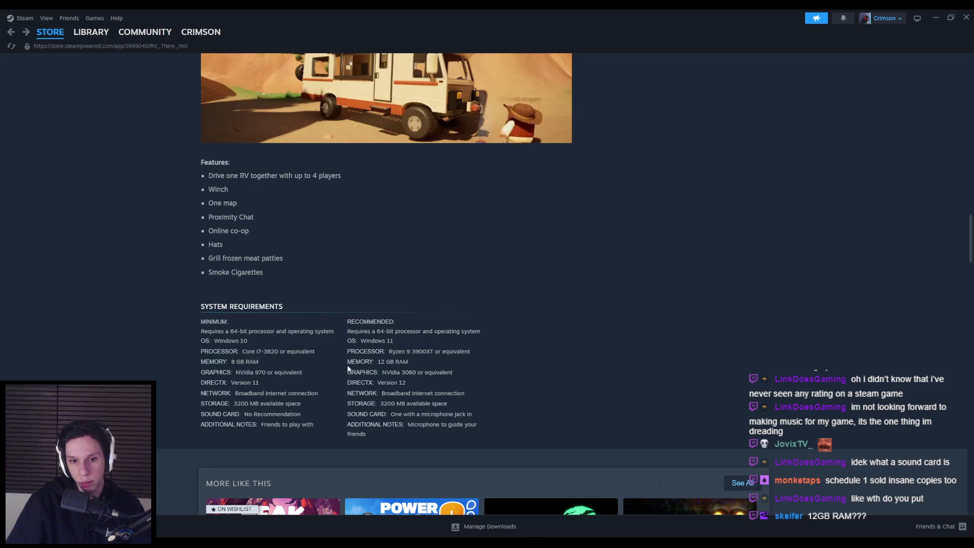
{"action": "left_click_drag", "start_coordinate": [348, 362], "coordinate": [430, 361]}
{"action": "left_click", "coordinate": [430, 361]}
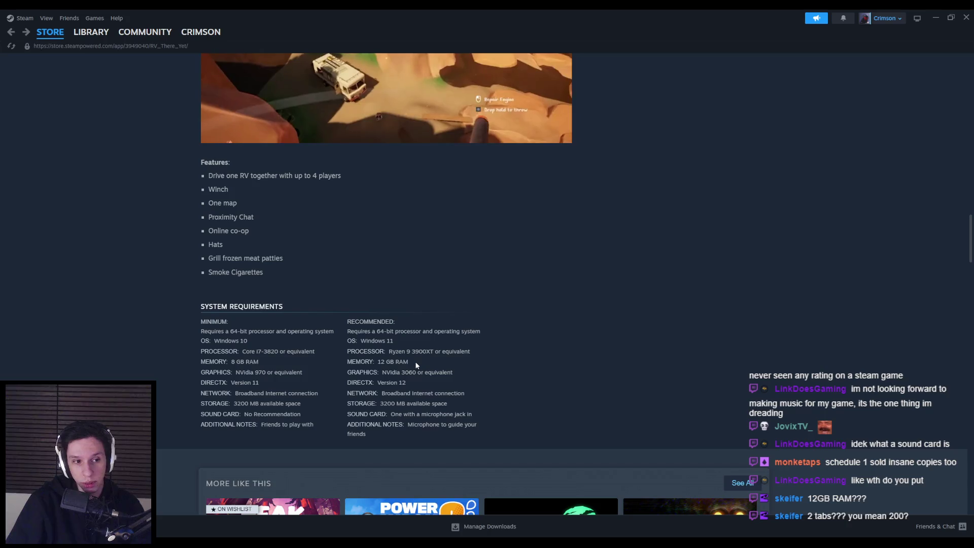
{"action": "left_click_drag", "start_coordinate": [414, 361], "coordinate": [337, 362]}
{"action": "left_click", "coordinate": [342, 360]}
{"action": "left_click", "coordinate": [416, 361]}
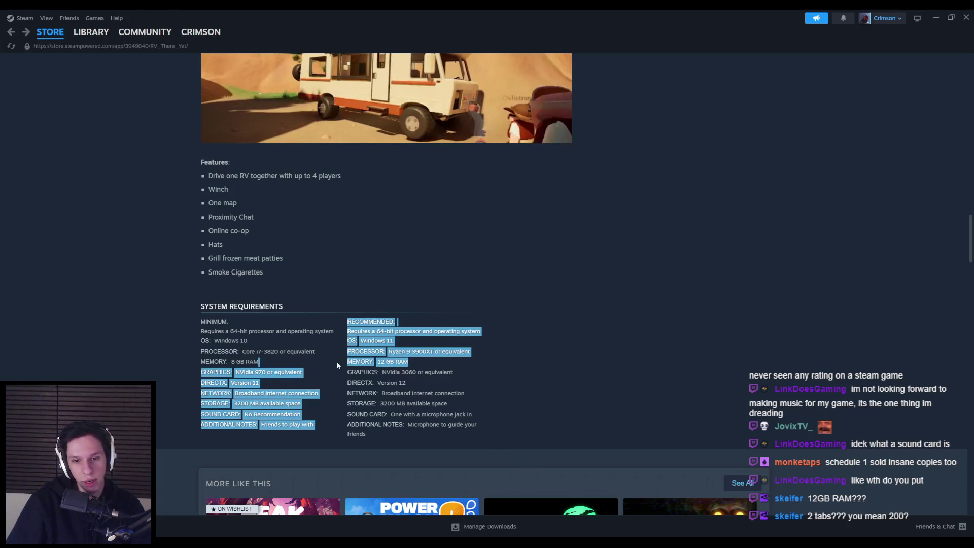
{"action": "double_click", "coordinate": [355, 361]}
{"action": "left_click", "coordinate": [344, 365]}
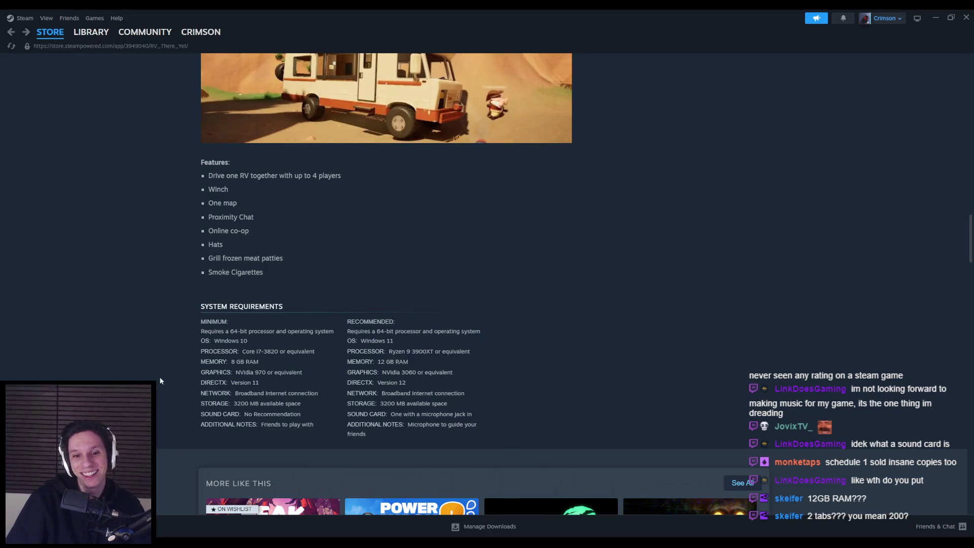
{"action": "scroll", "coordinate": [159, 378], "scroll_direction": "up", "scroll_amount": 20}
{"action": "left_click", "coordinate": [963, 20]}
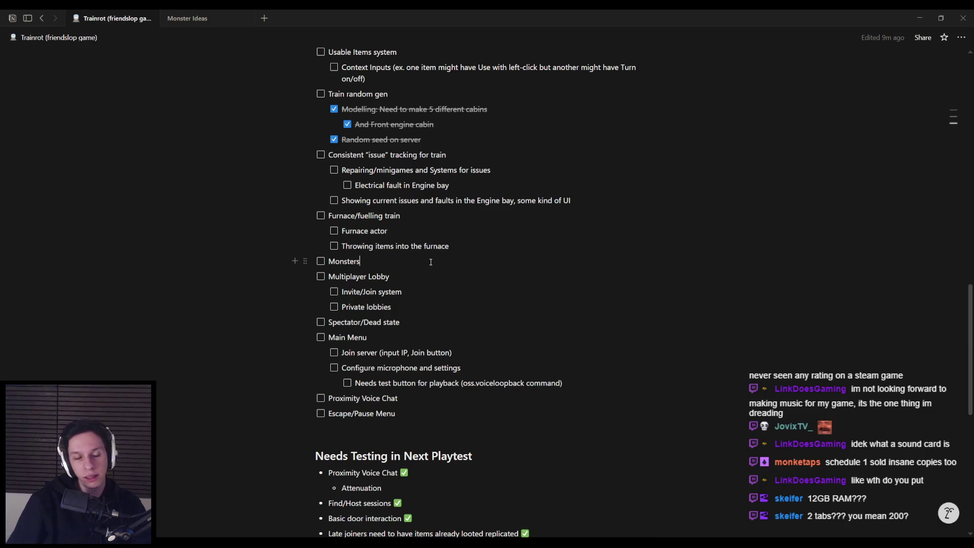
Step: Check off Furnace actor and Throwing items into the furnace
{"action": "left_click", "coordinate": [431, 262]}
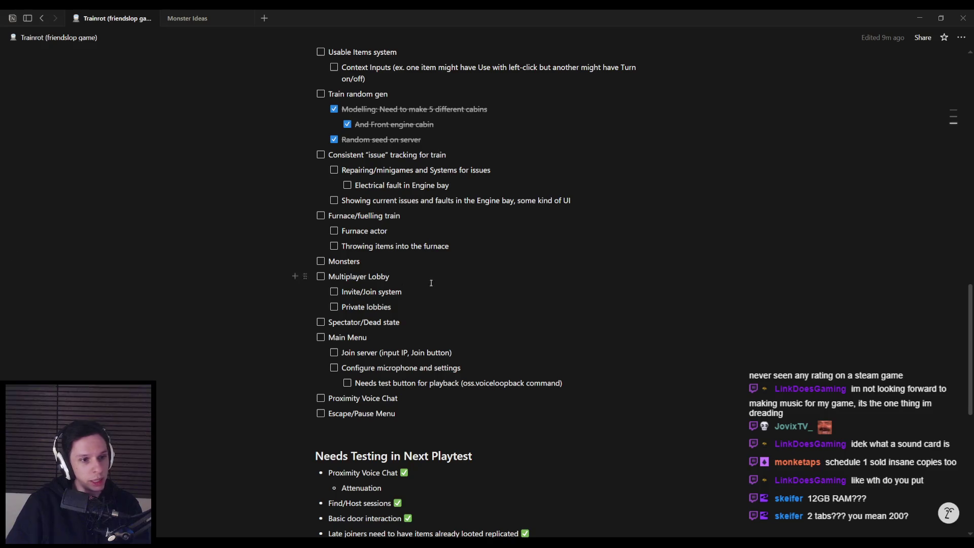
{"action": "left_click", "coordinate": [428, 316]}
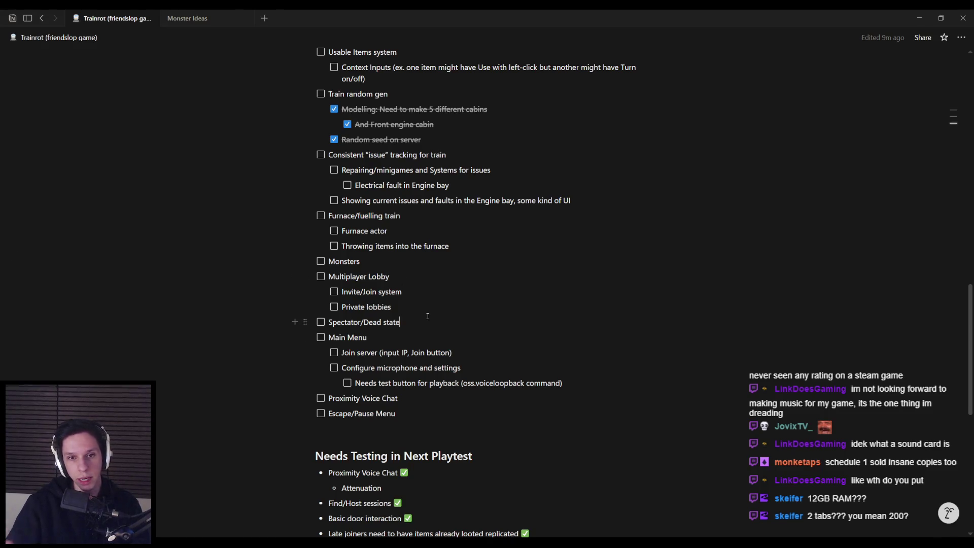
{"action": "scroll", "coordinate": [428, 316], "scroll_direction": "up", "scroll_amount": 3}
{"action": "left_click", "coordinate": [395, 371]}
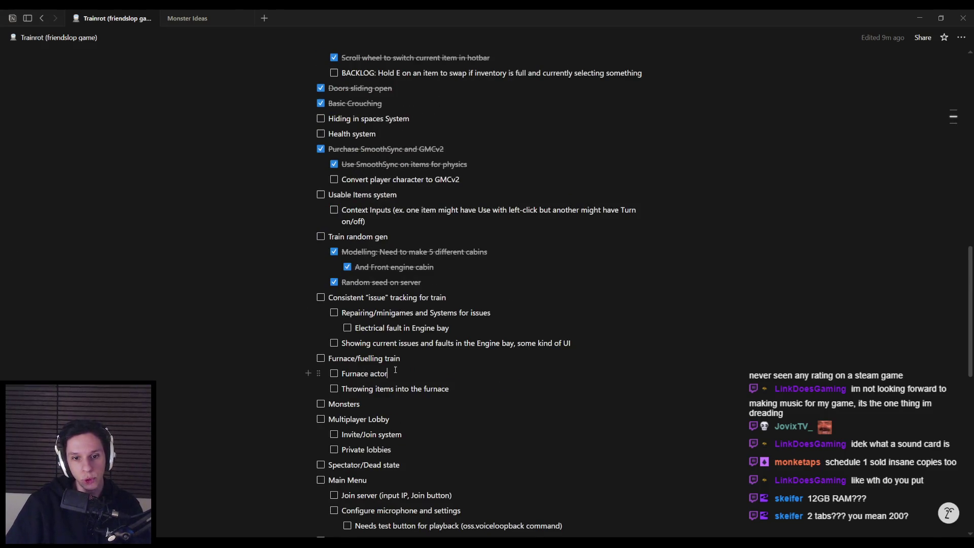
{"action": "left_click", "coordinate": [424, 374]}
{"action": "left_click", "coordinate": [334, 373]}
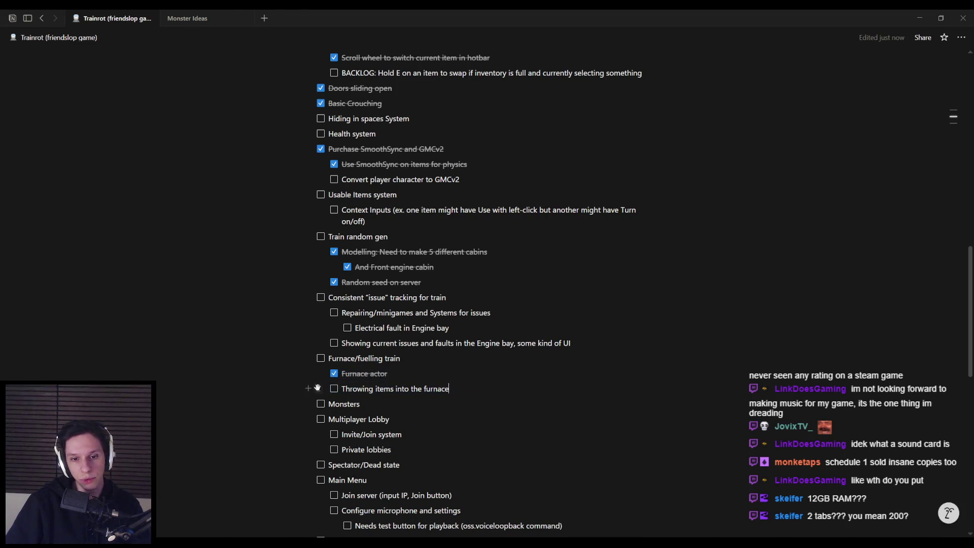
{"action": "left_click", "coordinate": [334, 389]}
Step: Add a 'Fuel meter (possibly on GameState)' to-do with an indented 'UI element near furnace' sub-item
{"action": "left_click", "coordinate": [481, 390]}
{"action": "key", "text": "Return"}
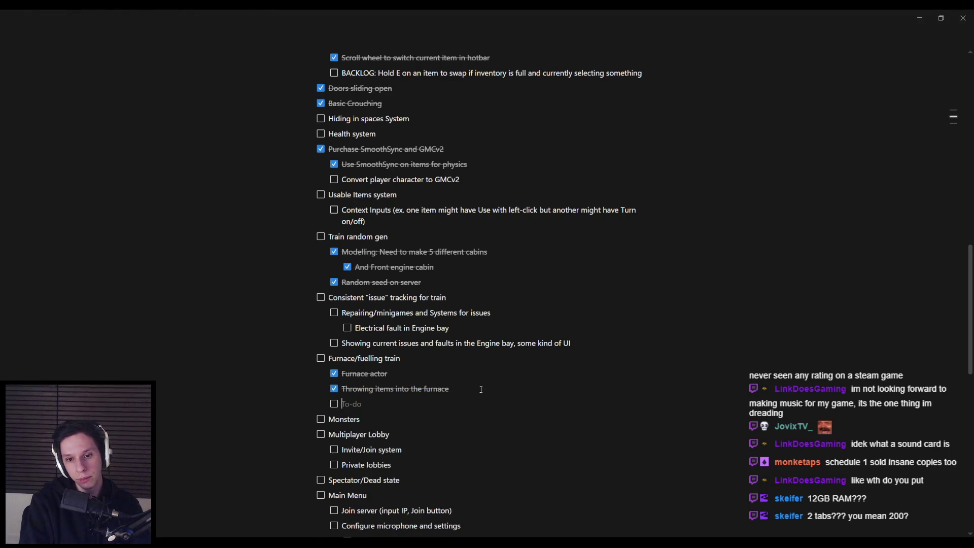
{"action": "type", "text": "Fuel meter ("}
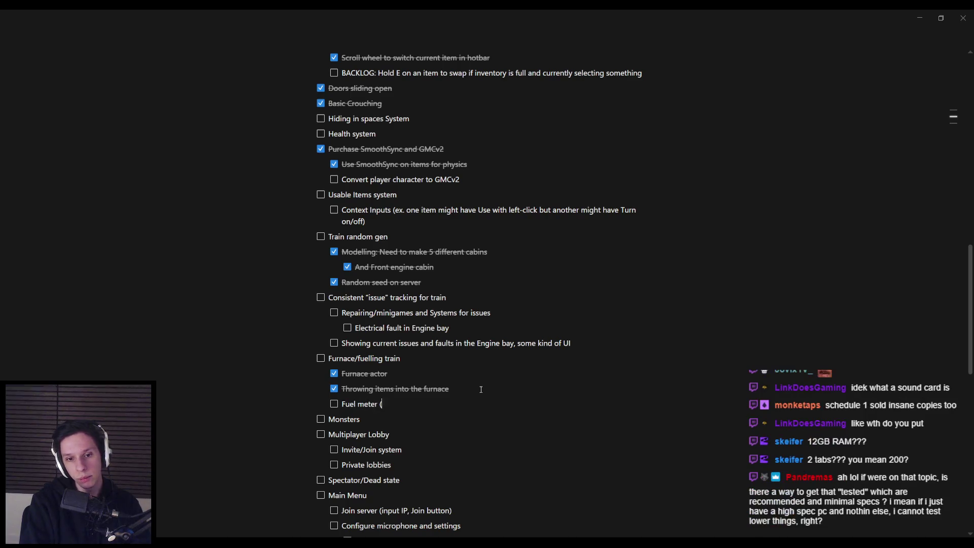
{"action": "type", "text": "possibly on GameState"}
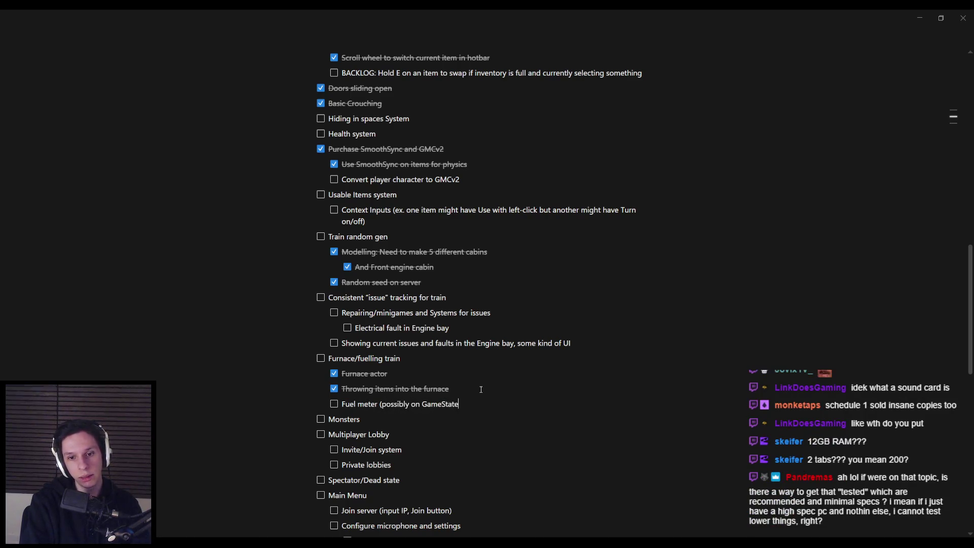
{"action": "type", "text": "), with"}
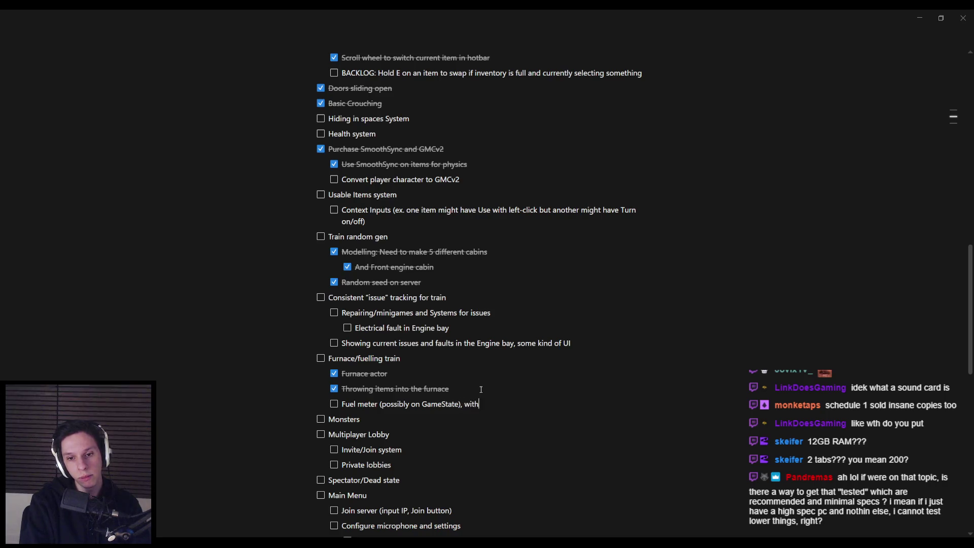
{"action": "key", "text": "BackSpace"}
{"action": "key", "text": "BackSpace"}
{"action": "key", "text": "BackSpace"}
{"action": "key", "text": "Return"}
{"action": "key", "text": "Tab"}
{"action": "type", "text": "UI Element"}
{"action": "key", "text": "BackSpace"}
{"action": "key", "text": "BackSpace"}
{"action": "key", "text": "BackSpace"}
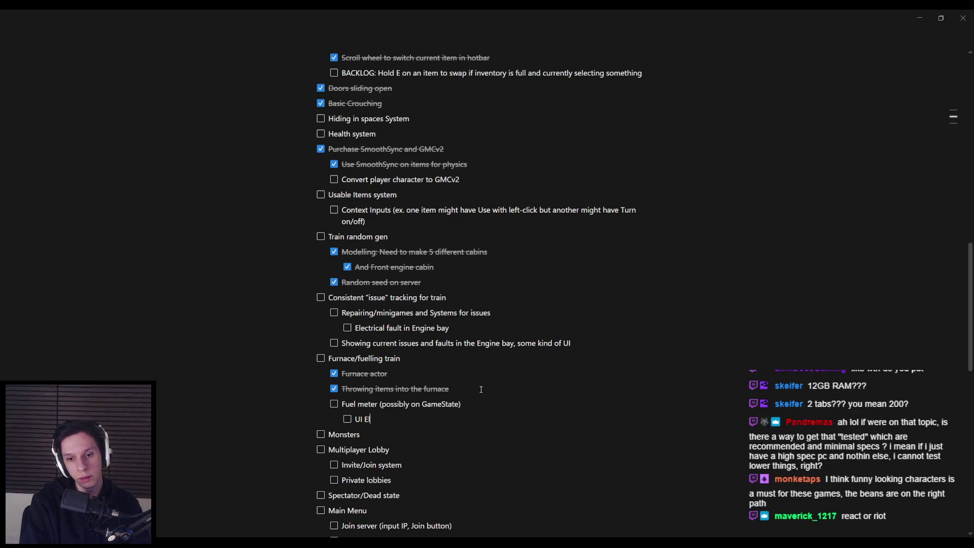
{"action": "type", "text": "element near"}
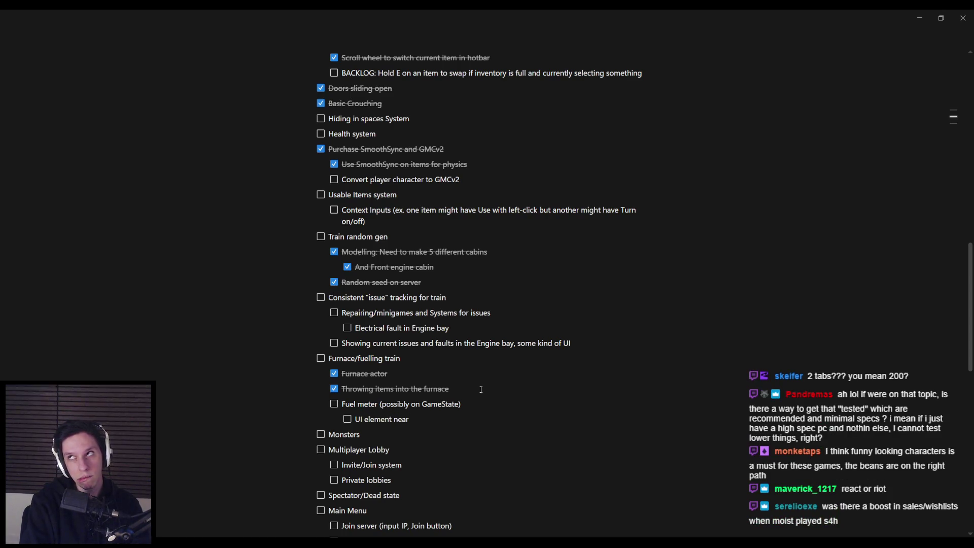
{"action": "type", "text": " furnace"}
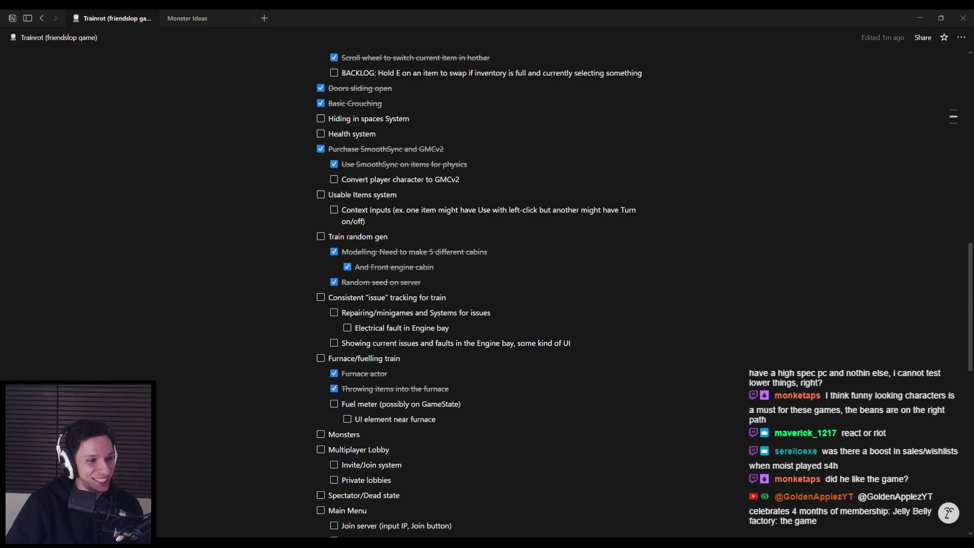
Step: Fly the level view through the dark room, launch a 3-player Play session, and resize Client 2
{"action": "key", "text": "alt+Tab"}
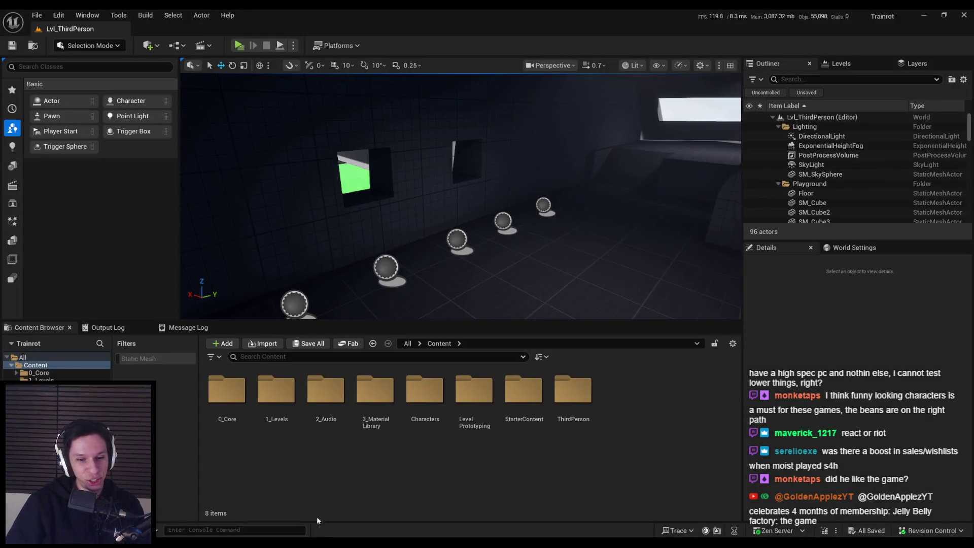
{"action": "mouse_move", "coordinate": [457, 197]}
{"action": "left_mouse_down"}
{"action": "mouse_move", "coordinate": [348, 87]}
{"action": "mouse_move", "coordinate": [355, 102]}
{"action": "mouse_move", "coordinate": [315, 104]}
{"action": "mouse_move", "coordinate": [503, 125]}
{"action": "left_mouse_up"}
{"action": "left_click_drag", "start_coordinate": [410, 206], "coordinate": [410, 206]}
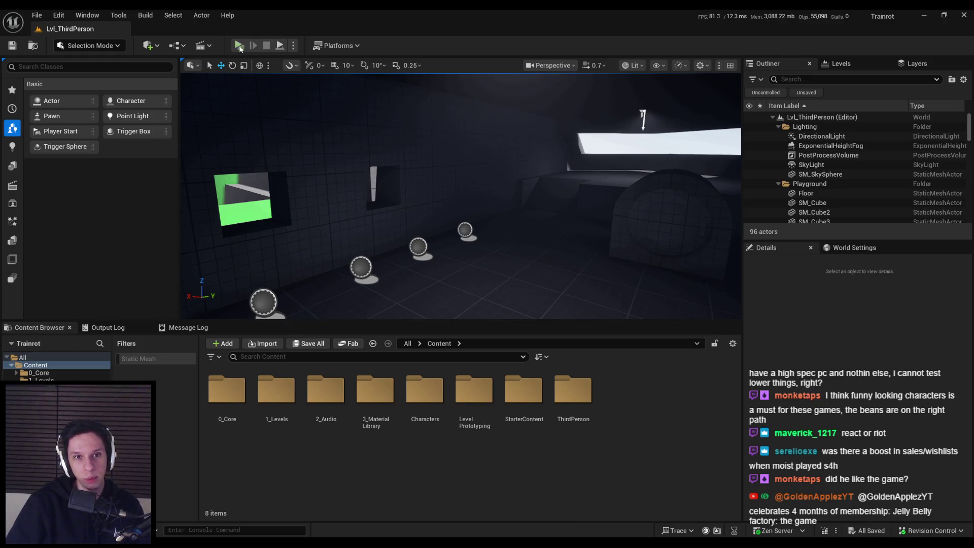
{"action": "left_click", "coordinate": [239, 45]}
{"action": "left_click_drag", "start_coordinate": [635, 258], "coordinate": [626, 229]}
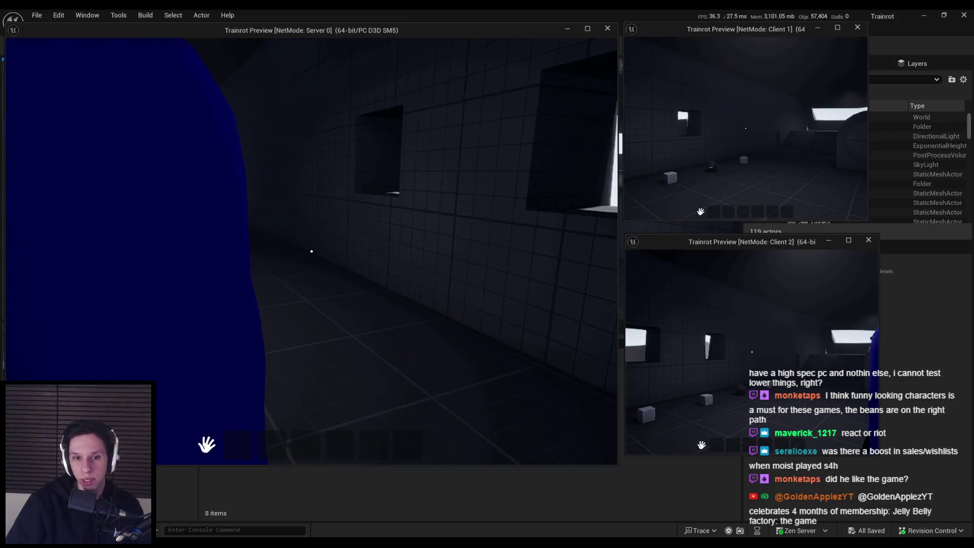
Step: Walk the server player up to the two blue client characters, close in on the left one, and back away
{"action": "key", "text": "w"}
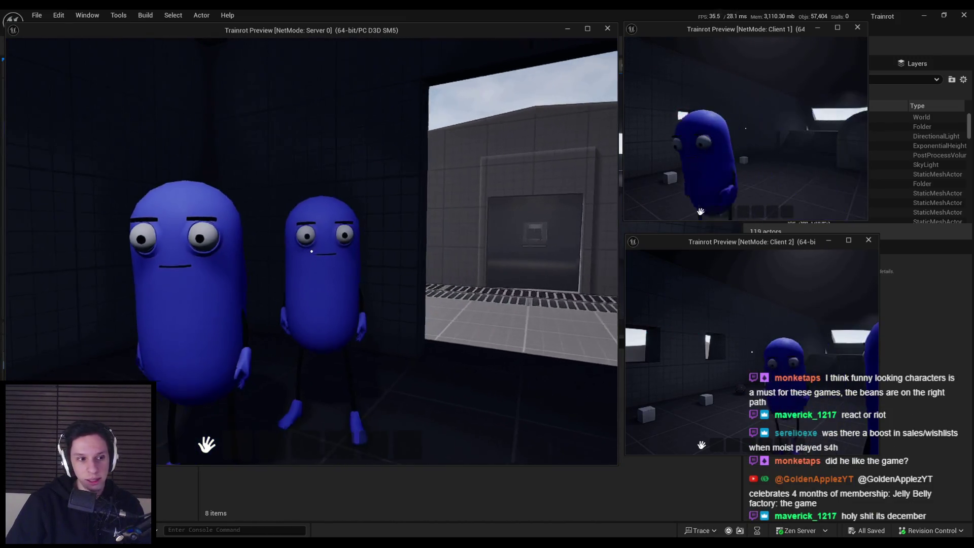
{"action": "mouse_move", "coordinate": [311, 251]}
{"action": "key", "text": "w"}
{"action": "key", "text": "s"}
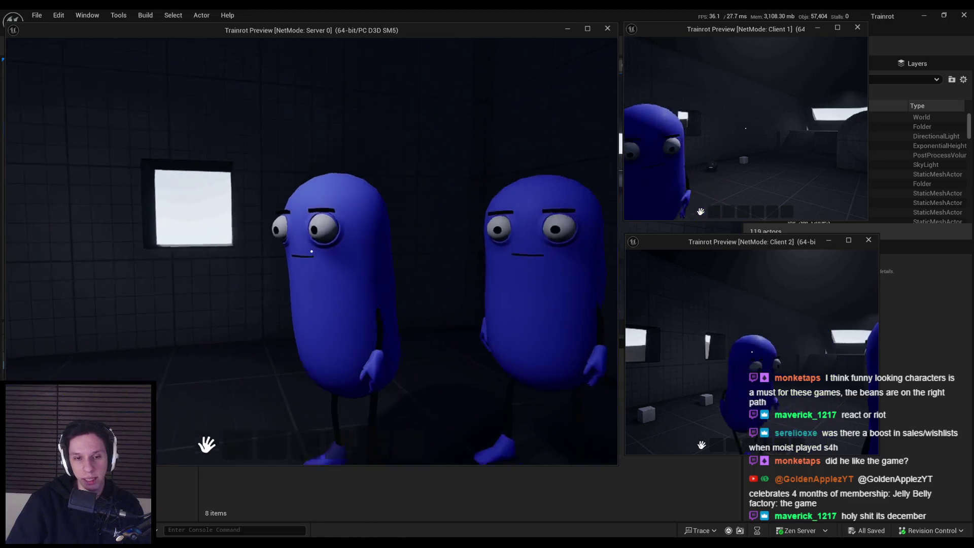
{"action": "key", "text": "s"}
{"action": "key", "text": "w"}
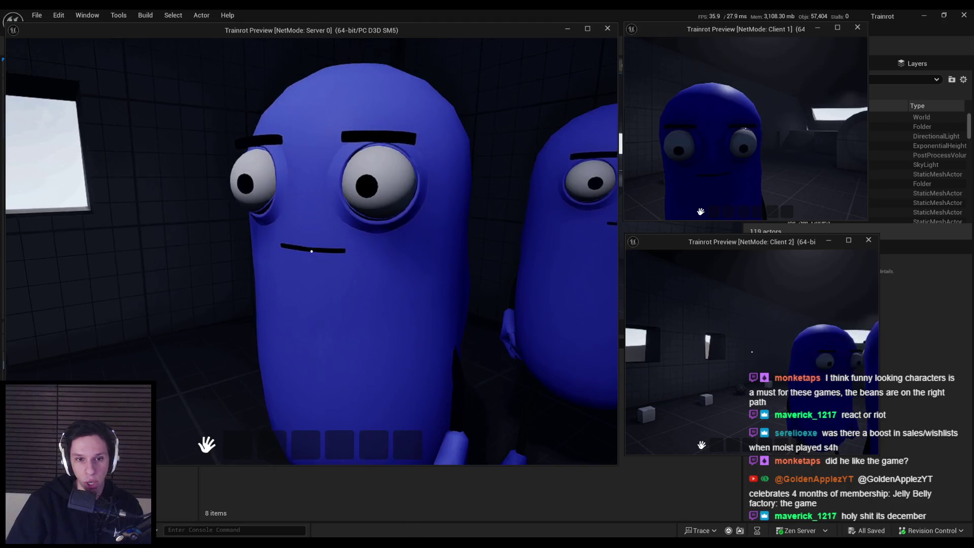
{"action": "key", "text": "s"}
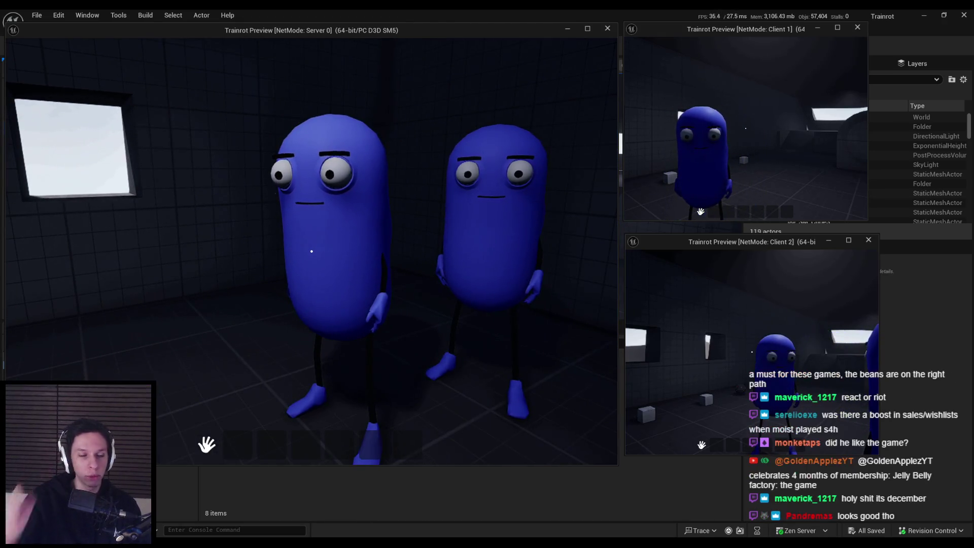
Step: Reposition beside the two blue beans, turn toward the room's corner wall, then walk back to them
{"action": "key", "text": "s"}
{"action": "key", "text": "w"}
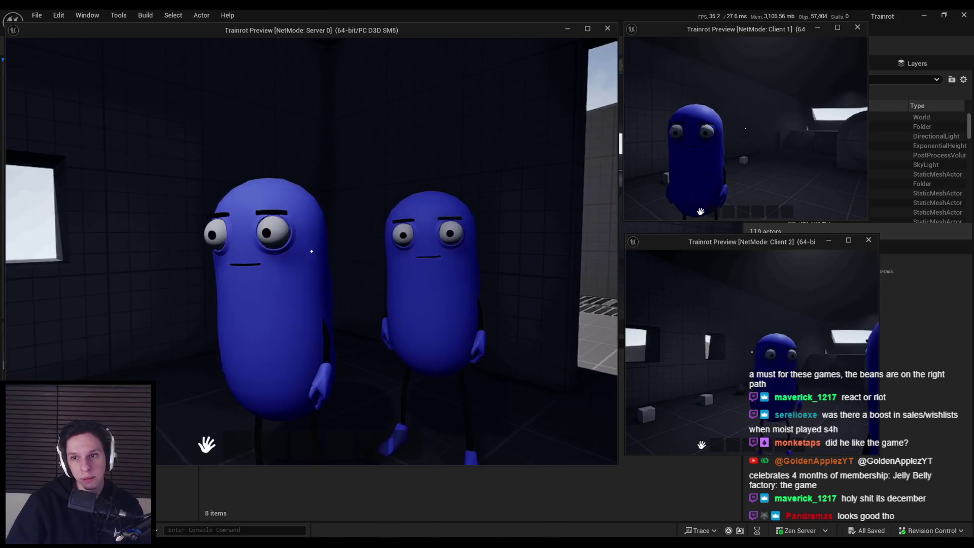
{"action": "key", "text": "d"}
{"action": "key", "text": "w"}
{"action": "key", "text": "s"}
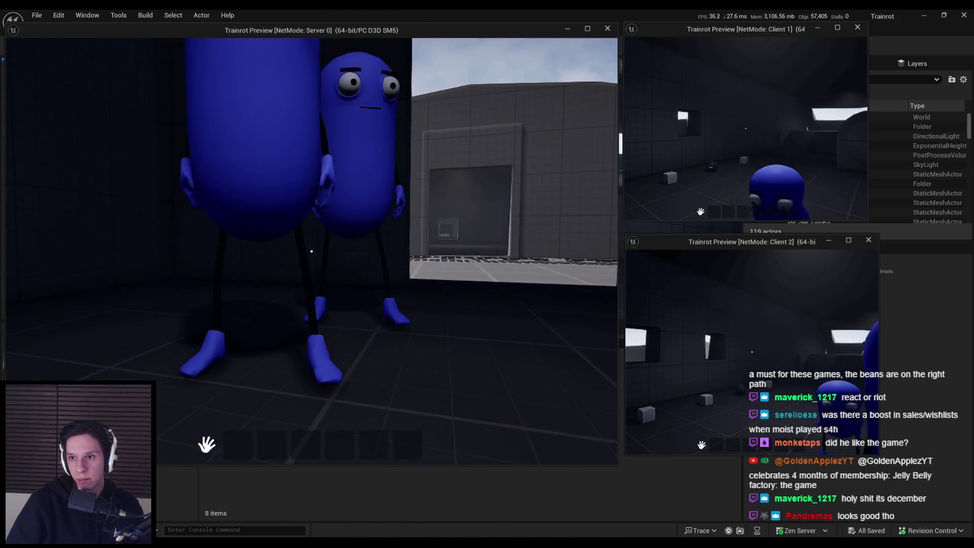
{"action": "key", "text": "w"}
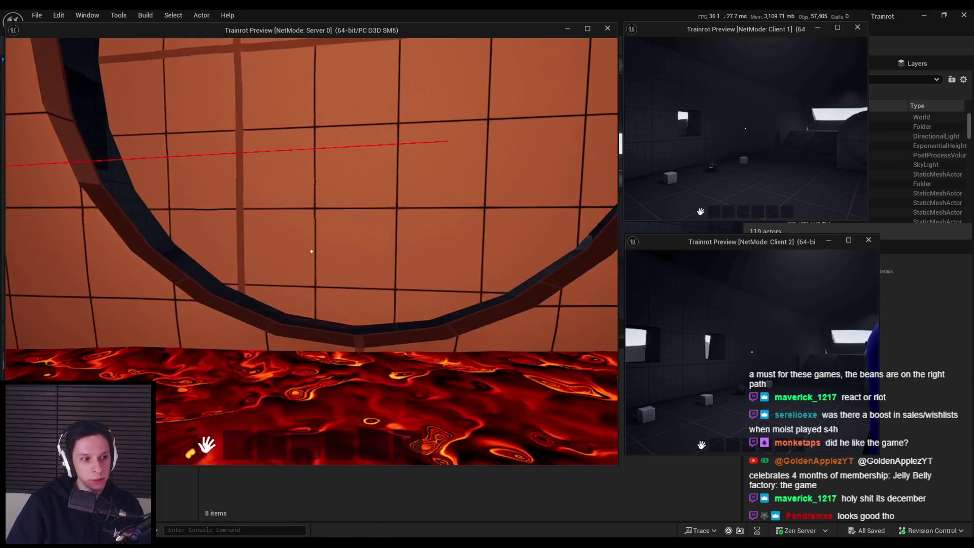
{"action": "mouse_move", "coordinate": [312, 251]}
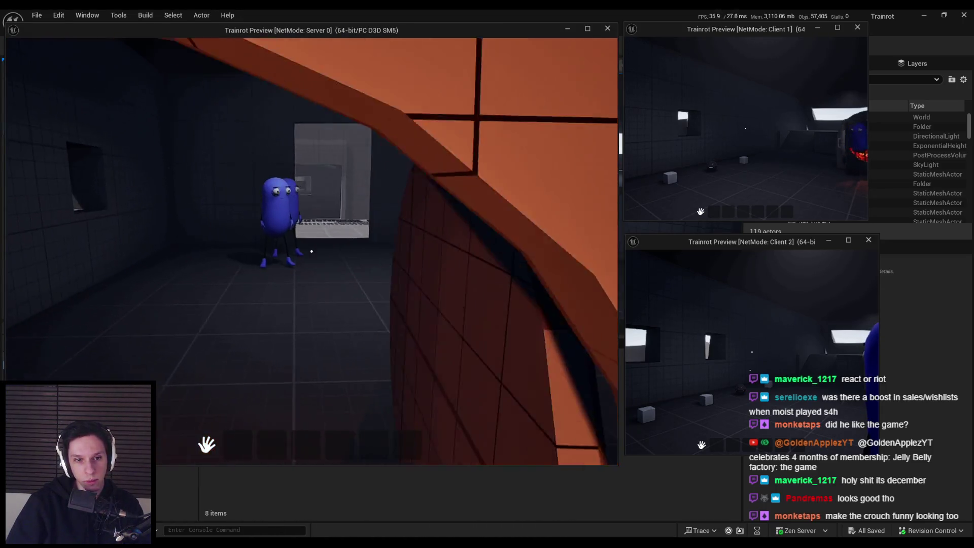
{"action": "key", "text": "s"}
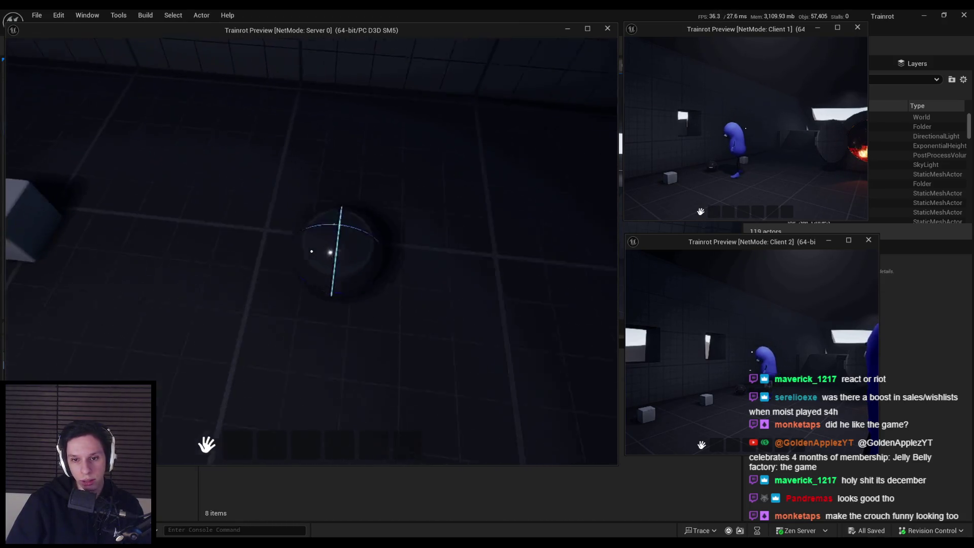
Step: Back the server player up to line the sphere under the crosshair, then turn toward the characters
{"action": "key", "text": "s"}
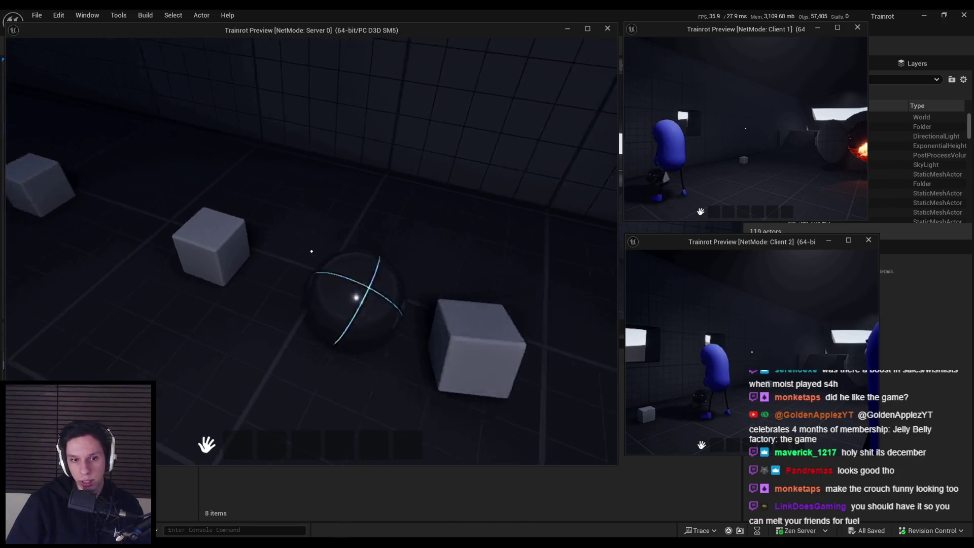
{"action": "key", "text": "s"}
{"action": "key", "text": "w"}
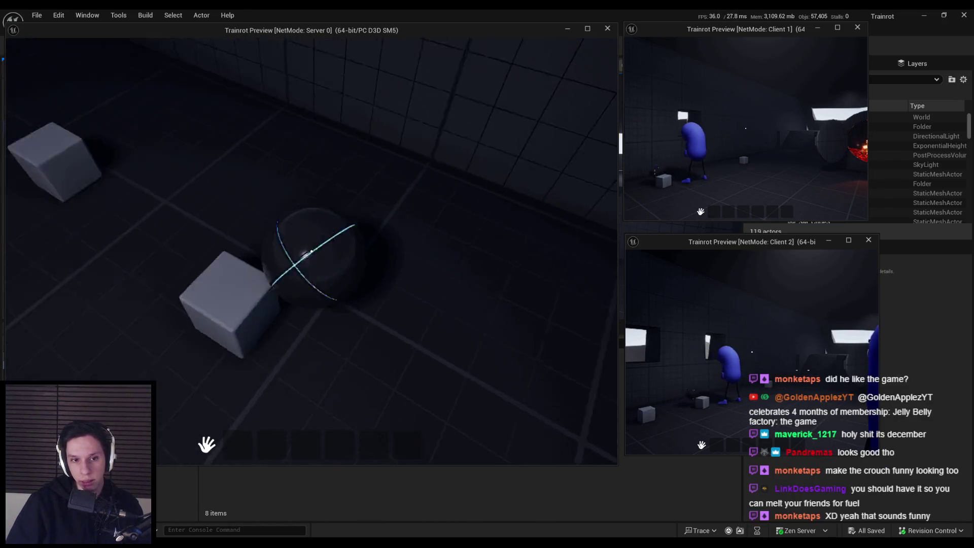
{"action": "key", "text": "w"}
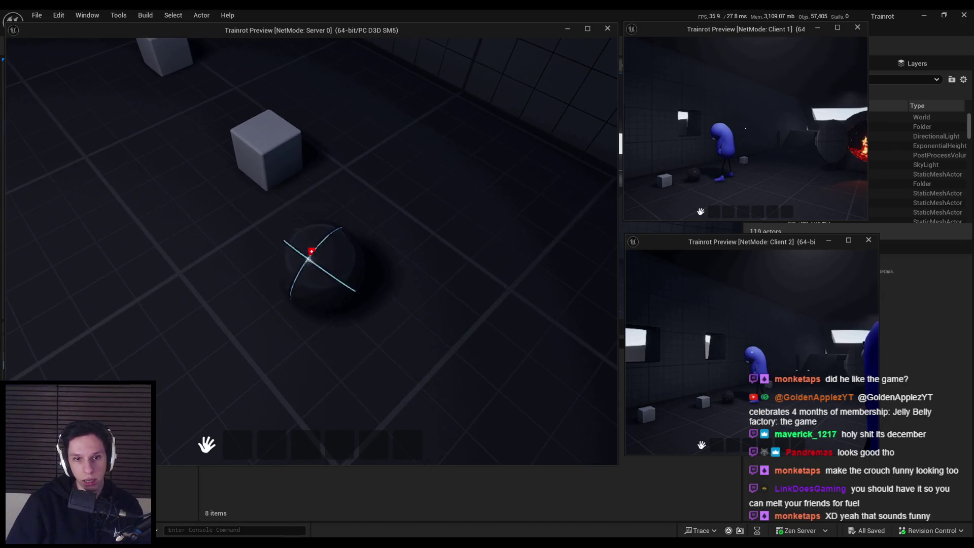
{"action": "key", "text": "s"}
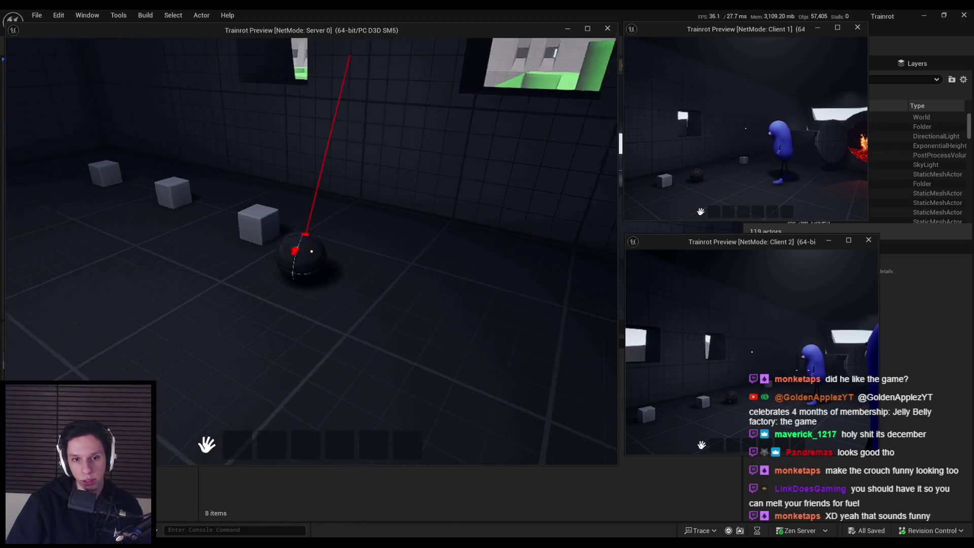
{"action": "key", "text": "a"}
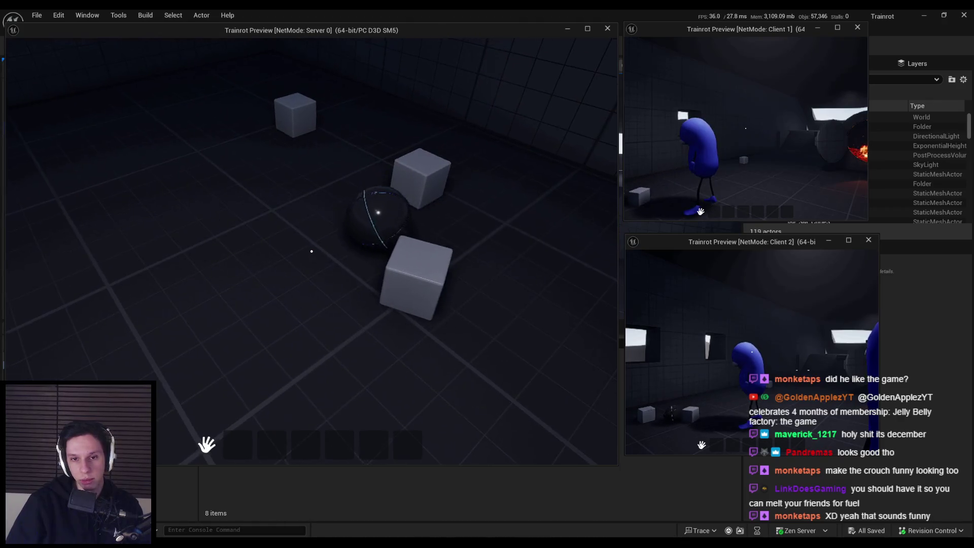
{"action": "key", "text": "Right"}
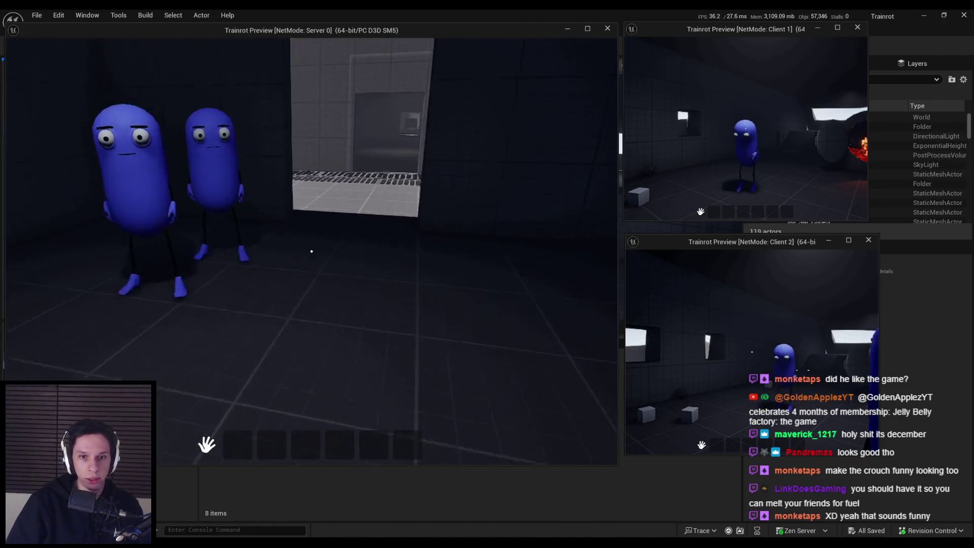
Step: Walk through the doorway toward the lava furnace and look around between the window and room
{"action": "key", "text": "w"}
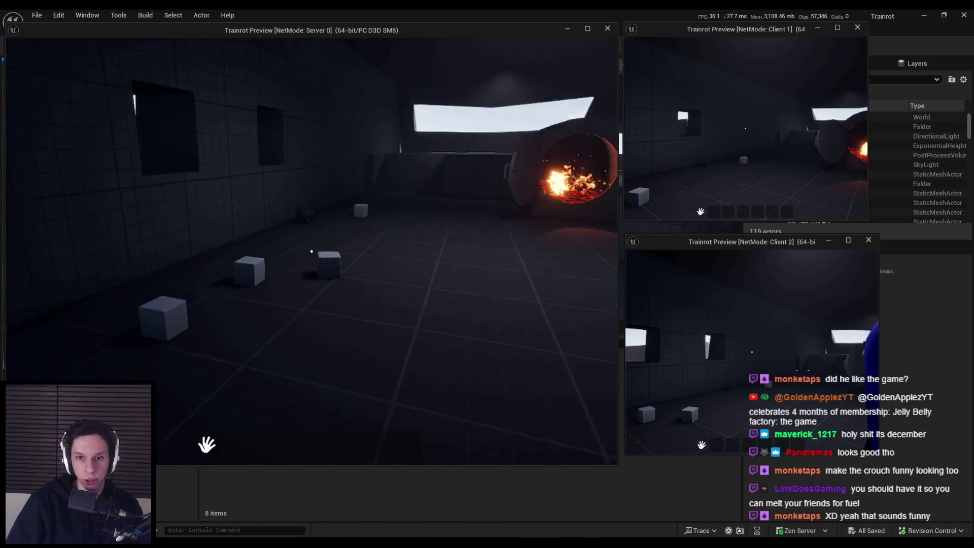
{"action": "key", "text": "w"}
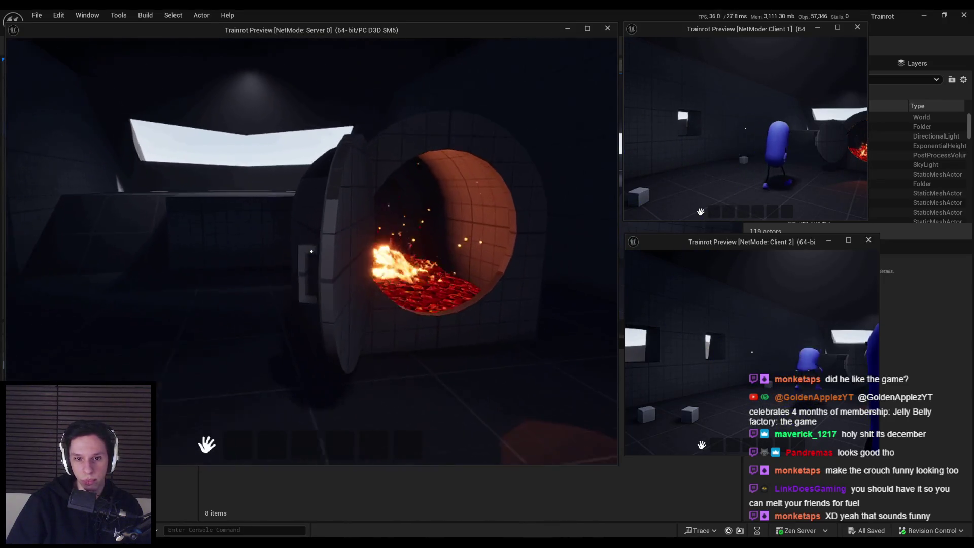
{"action": "key", "text": "Right"}
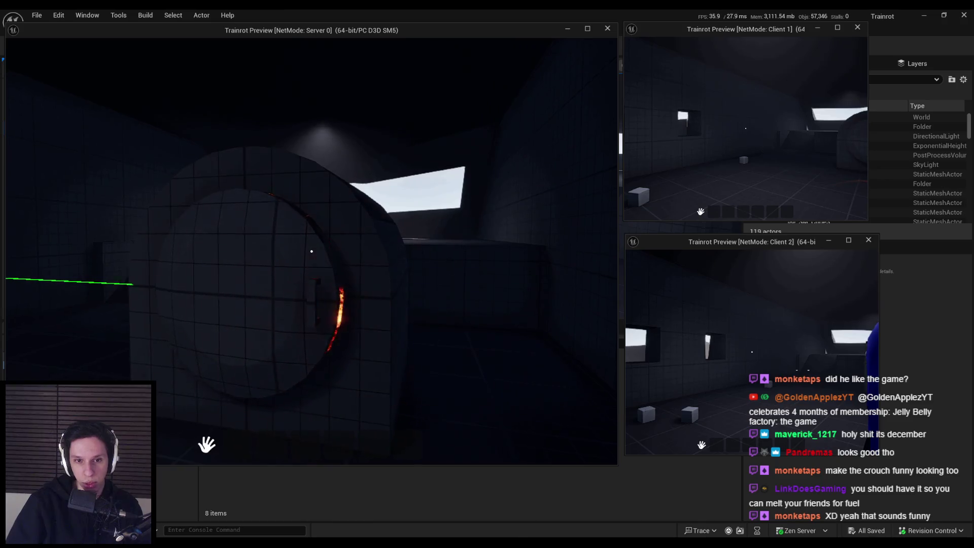
{"action": "key", "text": "Left"}
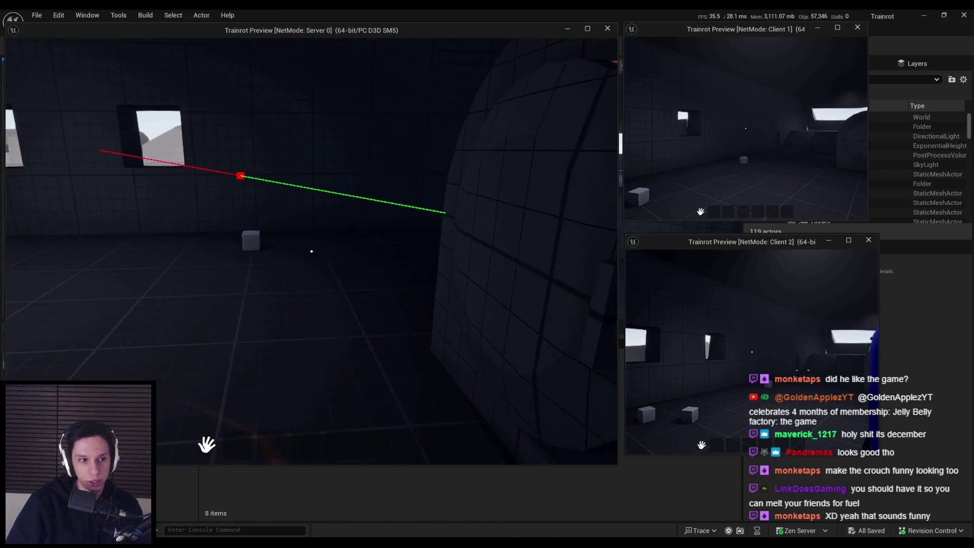
{"action": "key", "text": "Left"}
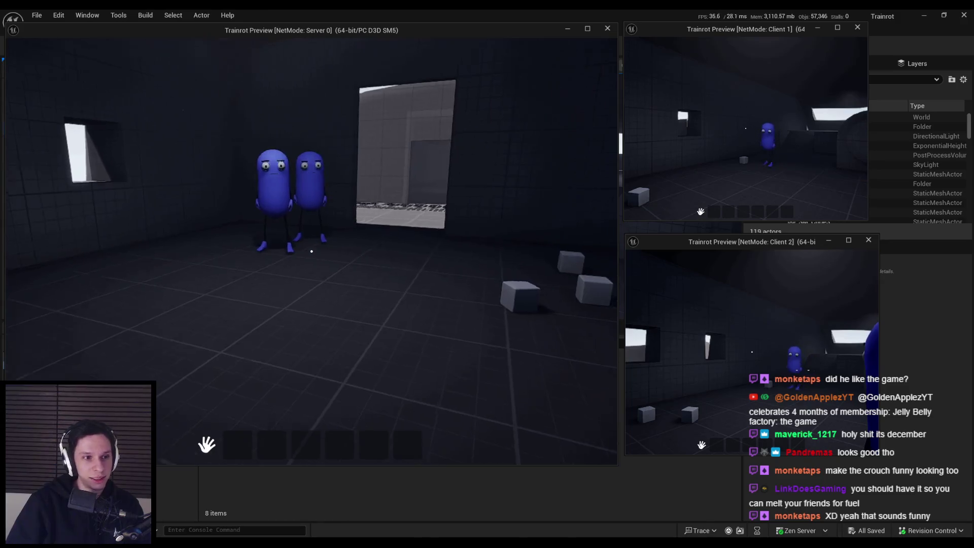
{"action": "key", "text": "Left"}
Step: Cross the grate walkway and tiled floor past the characters to the round furnace door
{"action": "key", "text": "w"}
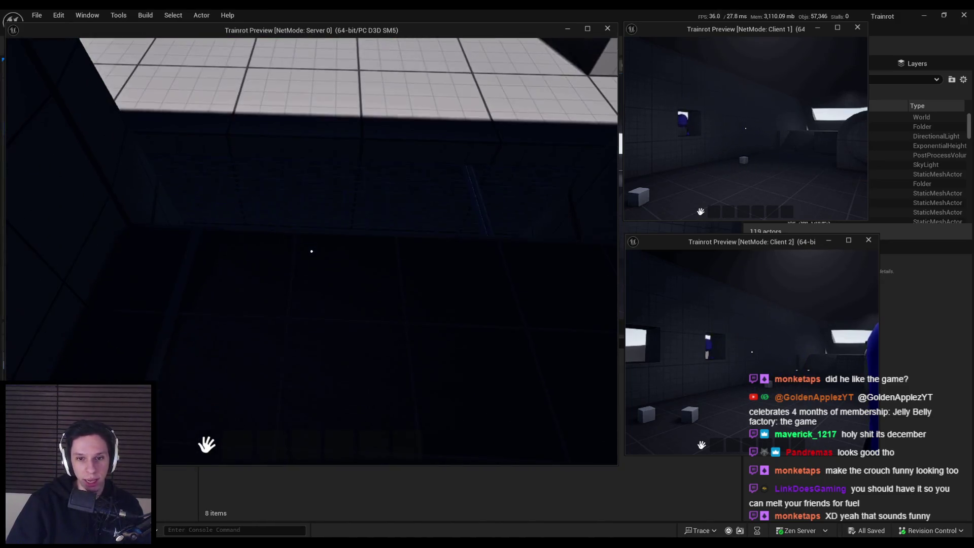
{"action": "key", "text": "w"}
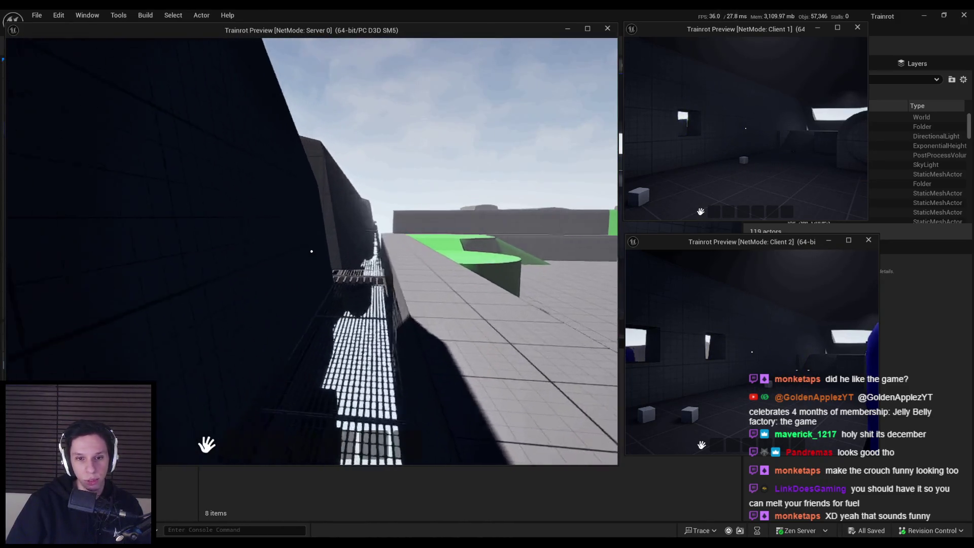
{"action": "key", "text": "w"}
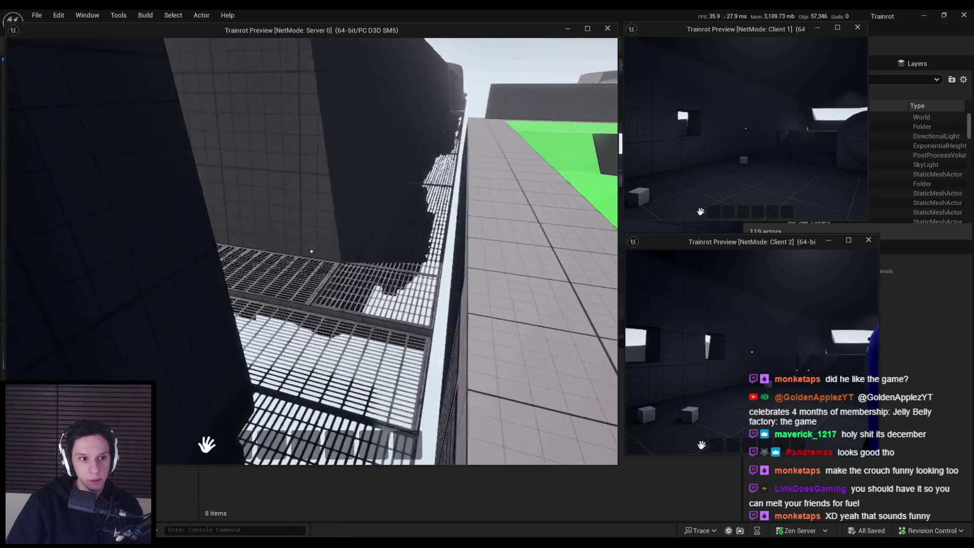
{"action": "key", "text": "w"}
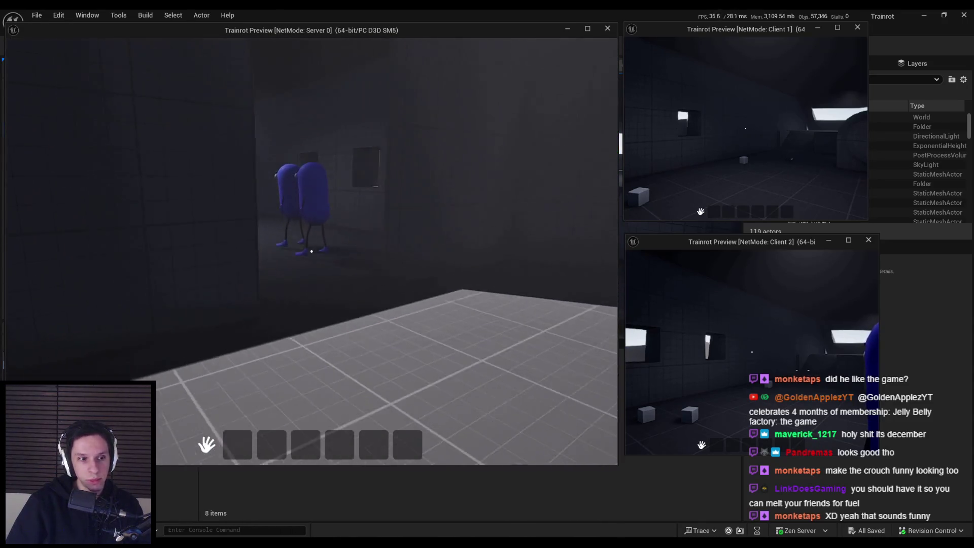
{"action": "key", "text": "w"}
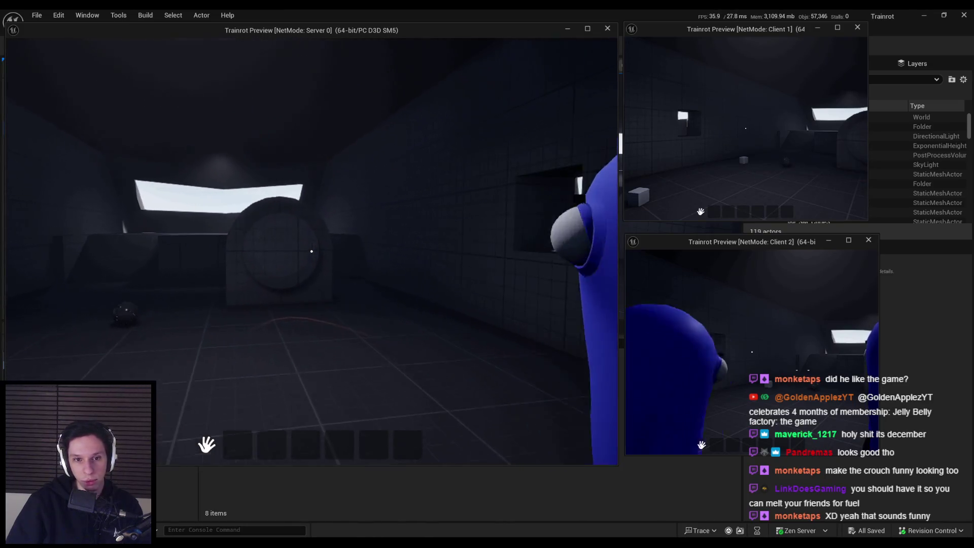
{"action": "key", "text": "w"}
Step: Open the furnace door with E, put the ball in, and grab it back out with the mouse
{"action": "key", "text": "e"}
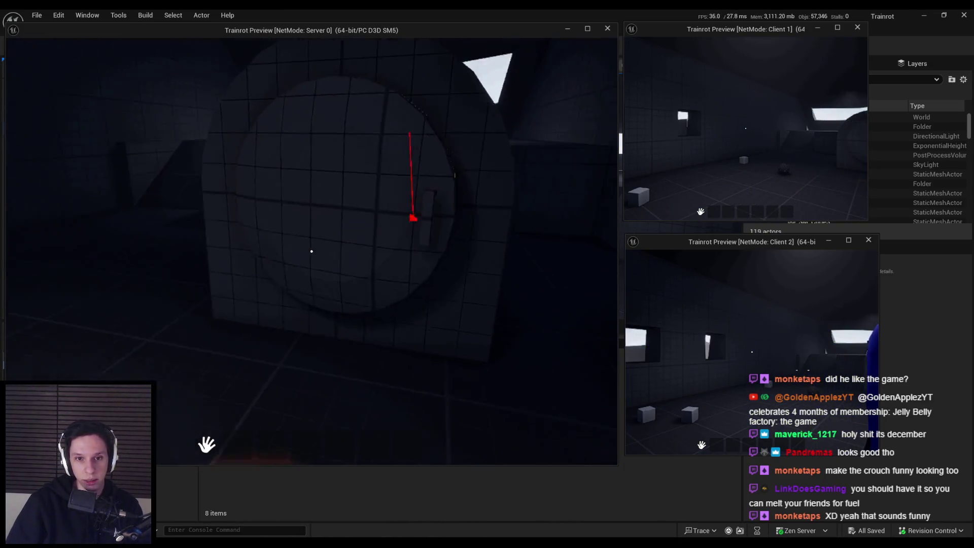
{"action": "key", "text": "s"}
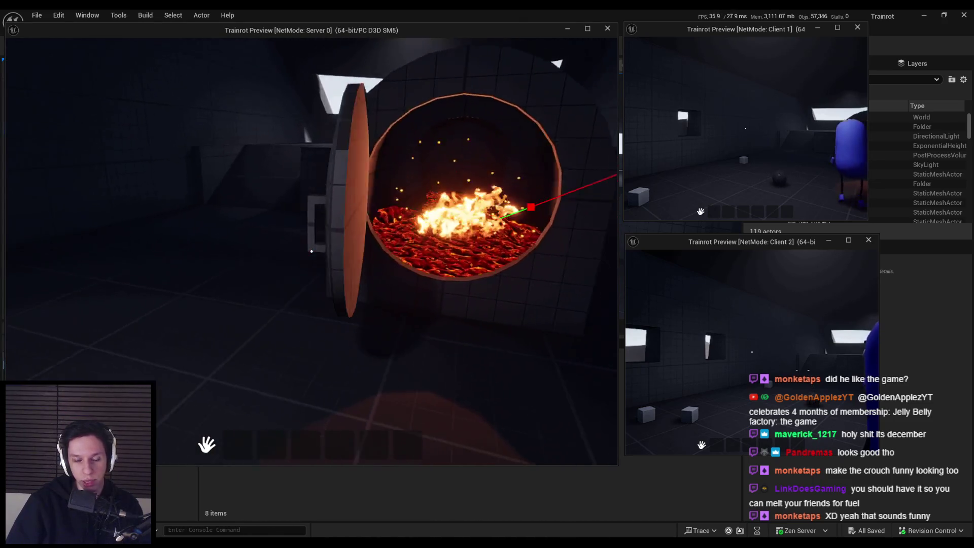
{"action": "key", "text": "c"}
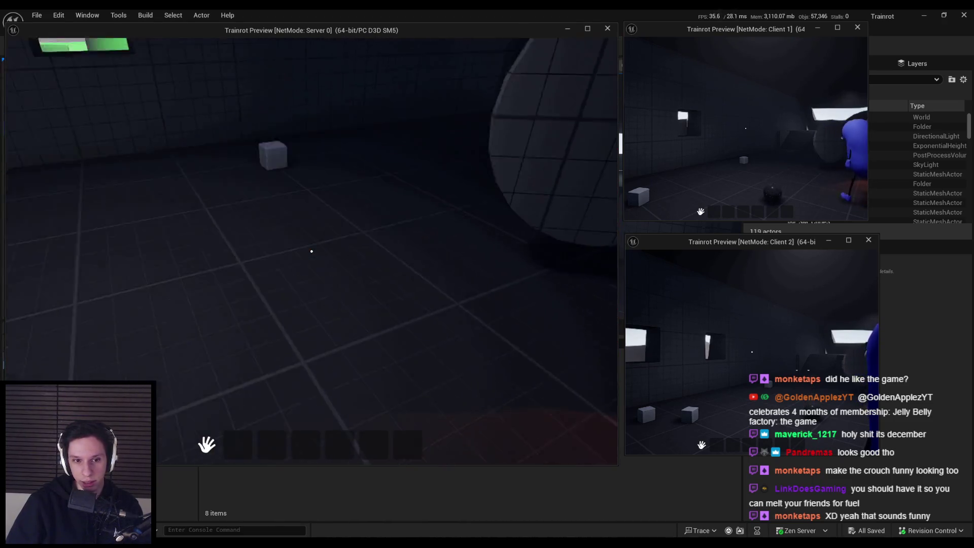
{"action": "key", "text": "w"}
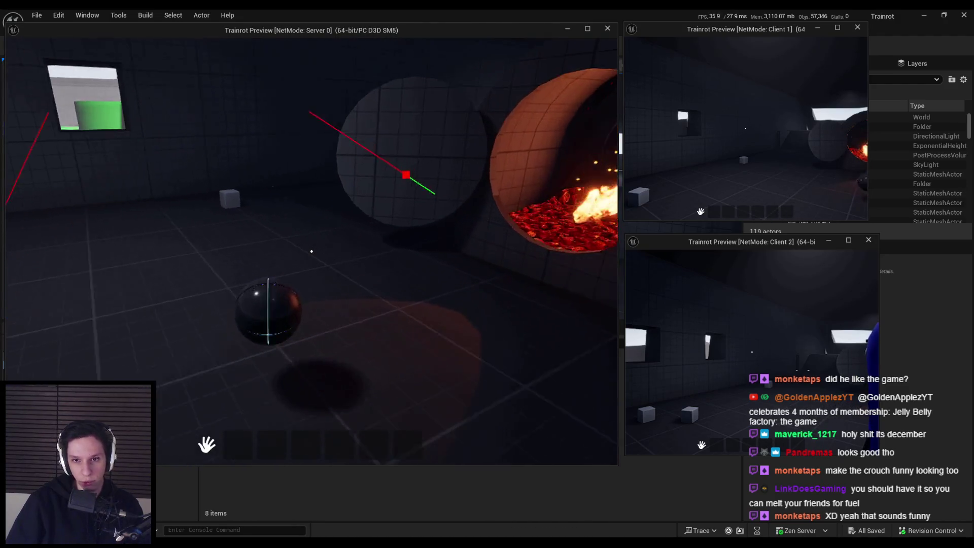
{"action": "left_click", "coordinate": [312, 251]}
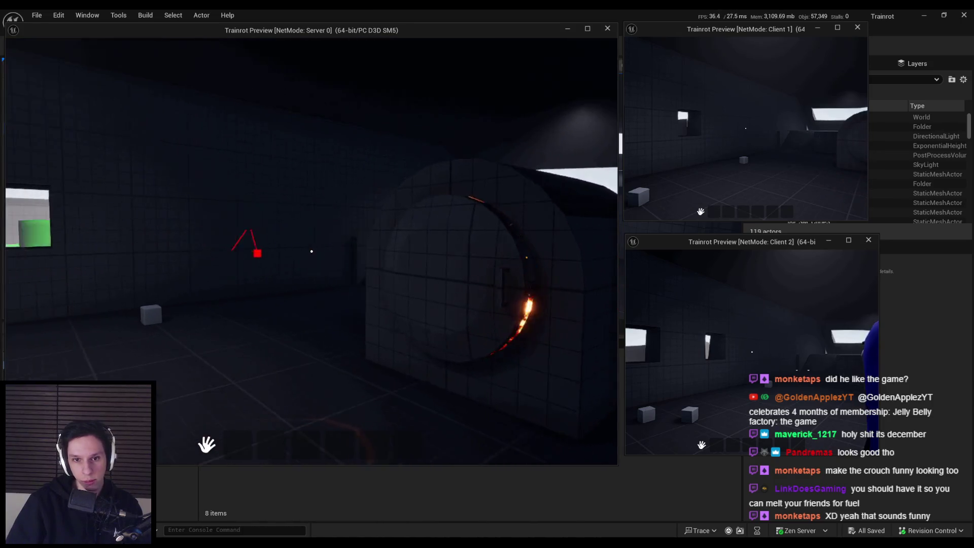
{"action": "key", "text": "c"}
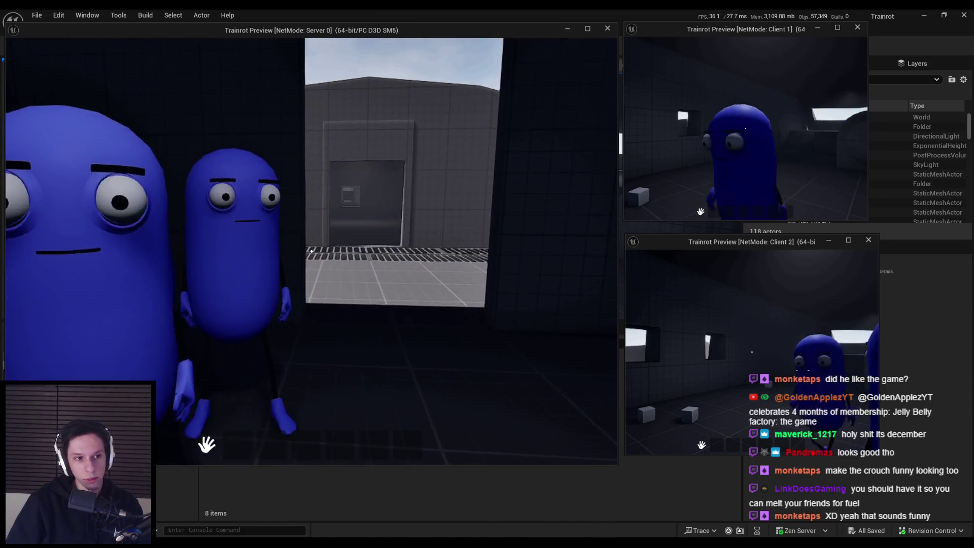
Step: Stop the play session with Esc and settle the level camera inside the dark room
{"action": "key", "text": "Escape"}
{"action": "mouse_move", "coordinate": [203, 240]}
{"action": "left_mouse_down"}
{"action": "mouse_move", "coordinate": [238, 213]}
{"action": "mouse_move", "coordinate": [218, 183]}
{"action": "mouse_move", "coordinate": [233, 147]}
{"action": "left_mouse_up"}
{"action": "mouse_move", "coordinate": [441, 213]}
{"action": "left_mouse_down"}
{"action": "mouse_move", "coordinate": [446, 234]}
{"action": "mouse_move", "coordinate": [437, 248]}
{"action": "mouse_move", "coordinate": [427, 228]}
{"action": "mouse_move", "coordinate": [436, 211]}
{"action": "mouse_move", "coordinate": [421, 182]}
{"action": "mouse_move", "coordinate": [414, 223]}
{"action": "left_mouse_up"}
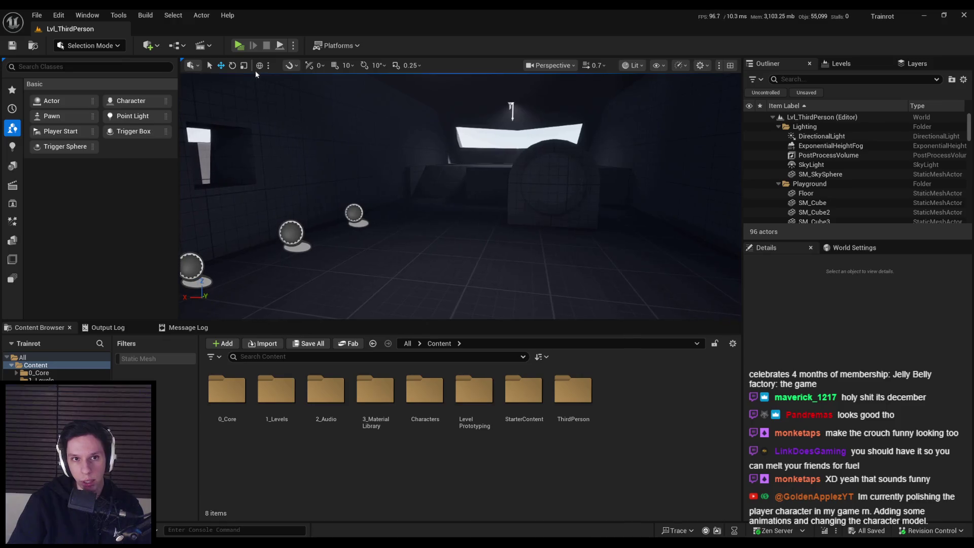
{"action": "left_click", "coordinate": [243, 48]}
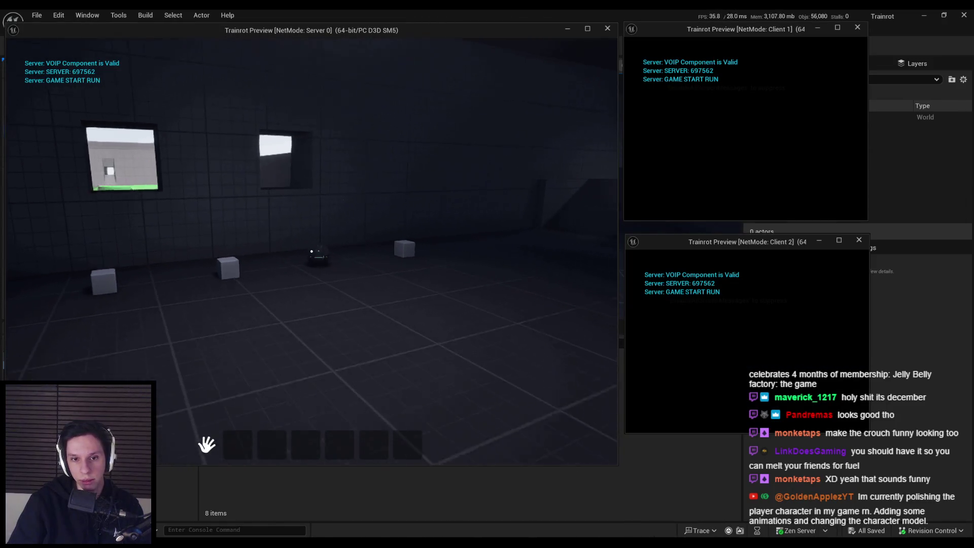
{"action": "key", "text": "w"}
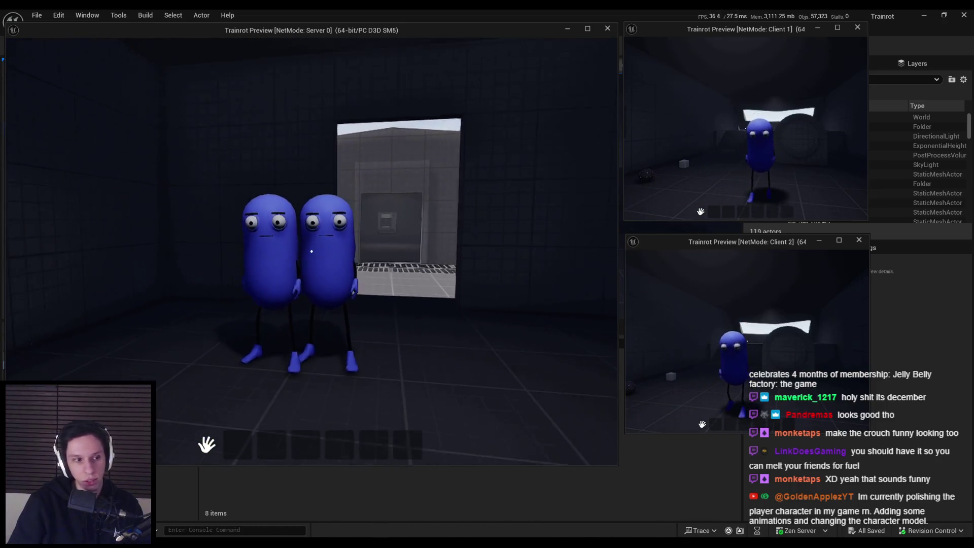
{"action": "key", "text": "Escape"}
{"action": "left_click_drag", "start_coordinate": [586, 187], "coordinate": [568, 181]}
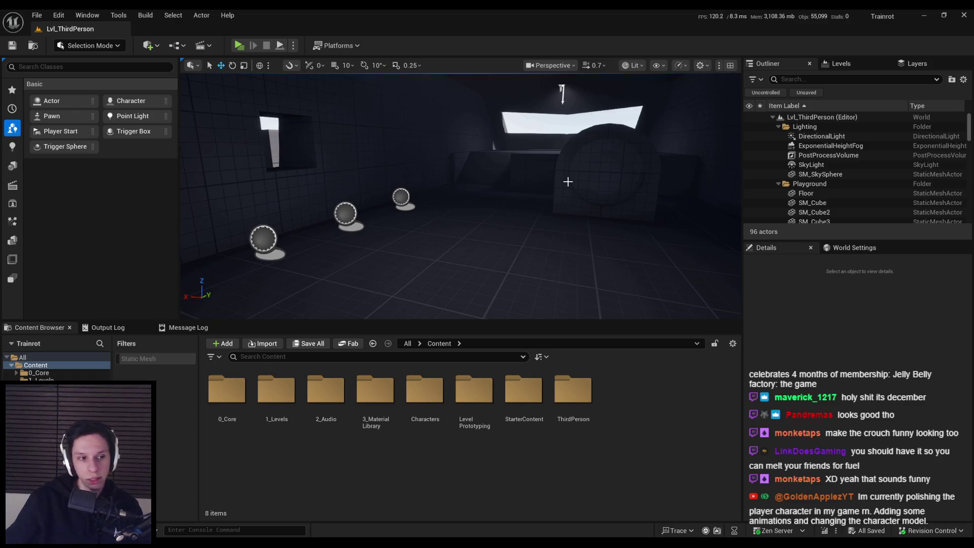
{"action": "mouse_move", "coordinate": [568, 182]}
{"action": "left_mouse_down"}
{"action": "mouse_move", "coordinate": [507, 178]}
{"action": "mouse_move", "coordinate": [538, 179]}
{"action": "mouse_move", "coordinate": [512, 177]}
{"action": "mouse_move", "coordinate": [525, 251]}
{"action": "left_mouse_up"}
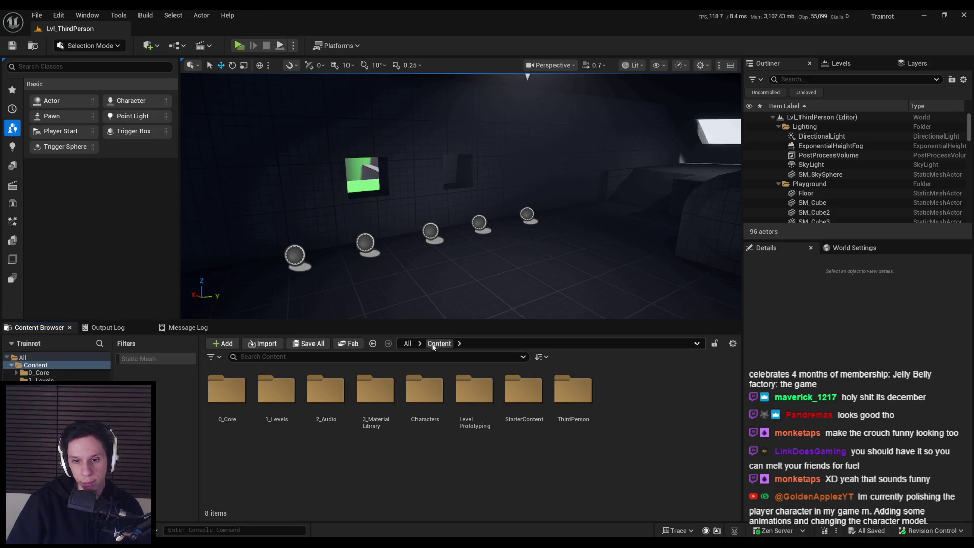
Step: Open Characters > TempMan and scroll through its 31 character assets
{"action": "double_click", "coordinate": [425, 411]}
{"action": "key", "text": "alt+Left"}
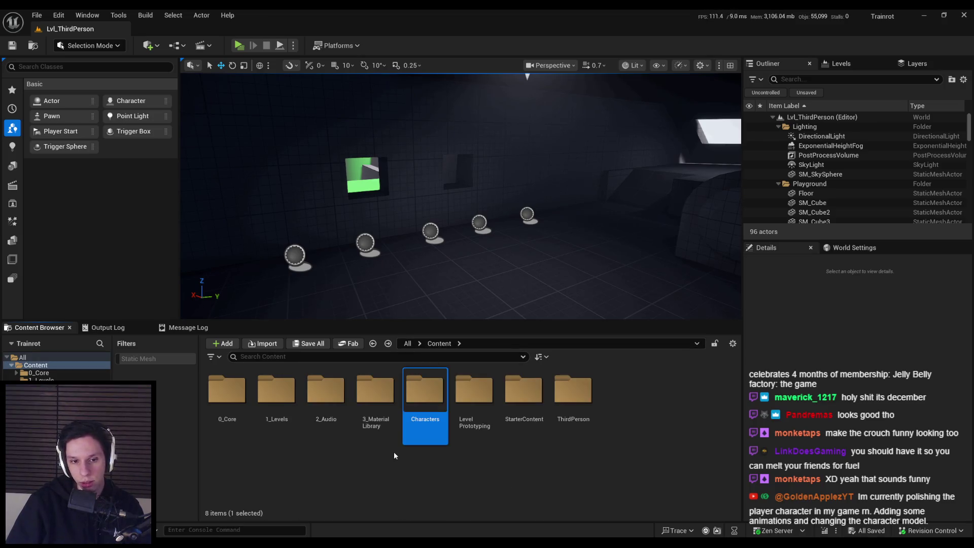
{"action": "double_click", "coordinate": [408, 408]}
{"action": "double_click", "coordinate": [276, 391]}
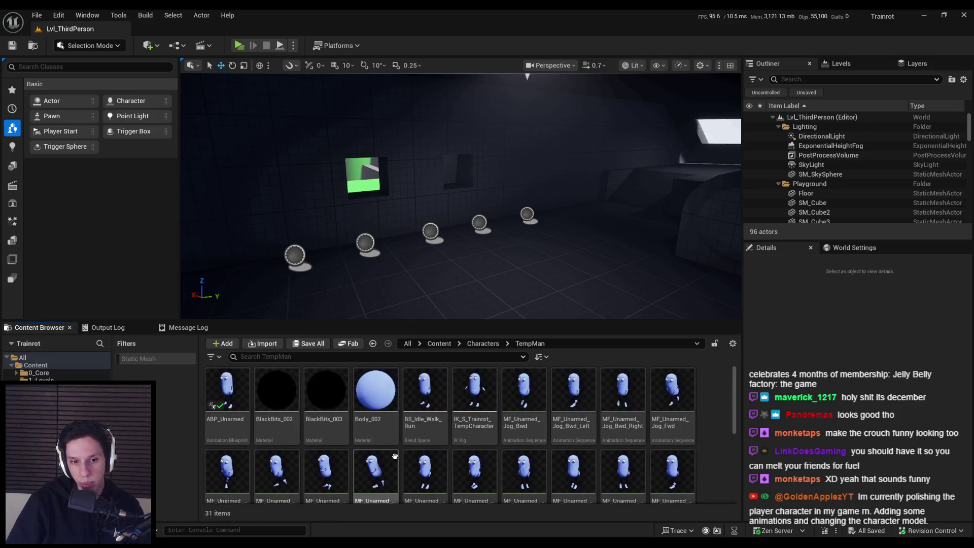
{"action": "scroll", "coordinate": [395, 457], "scroll_direction": "down", "scroll_amount": 3}
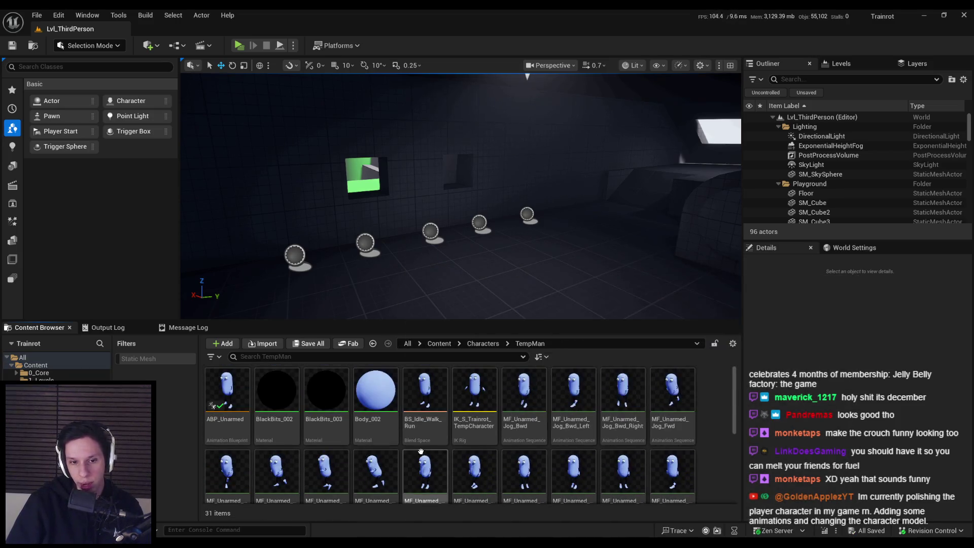
{"action": "scroll", "coordinate": [421, 451], "scroll_direction": "down", "scroll_amount": 1}
{"action": "scroll", "coordinate": [421, 451], "scroll_direction": "down", "scroll_amount": 1}
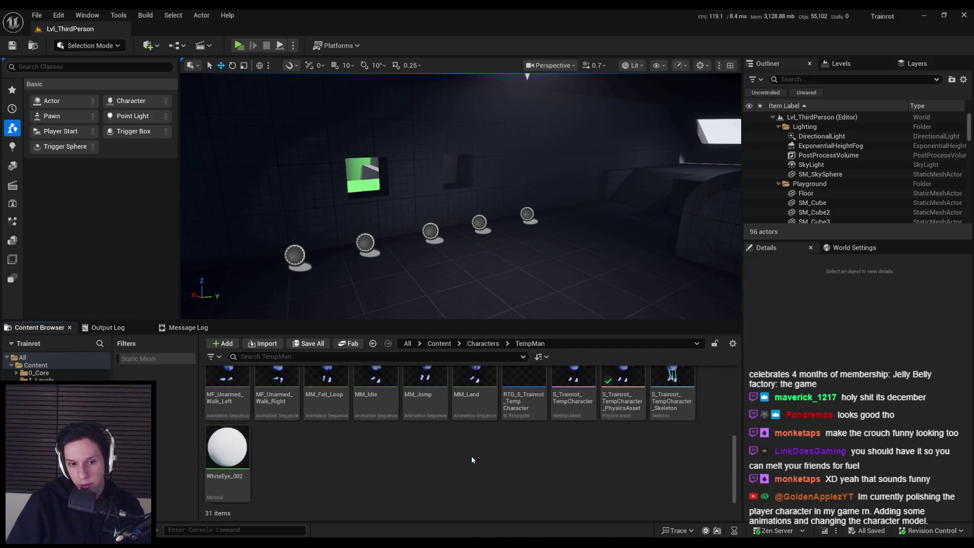
{"action": "scroll", "coordinate": [471, 455], "scroll_direction": "up", "scroll_amount": 2}
Step: Return to the Content root folder and switch to InteractionInterface.h in Rider
{"action": "key", "text": "alt+Left"}
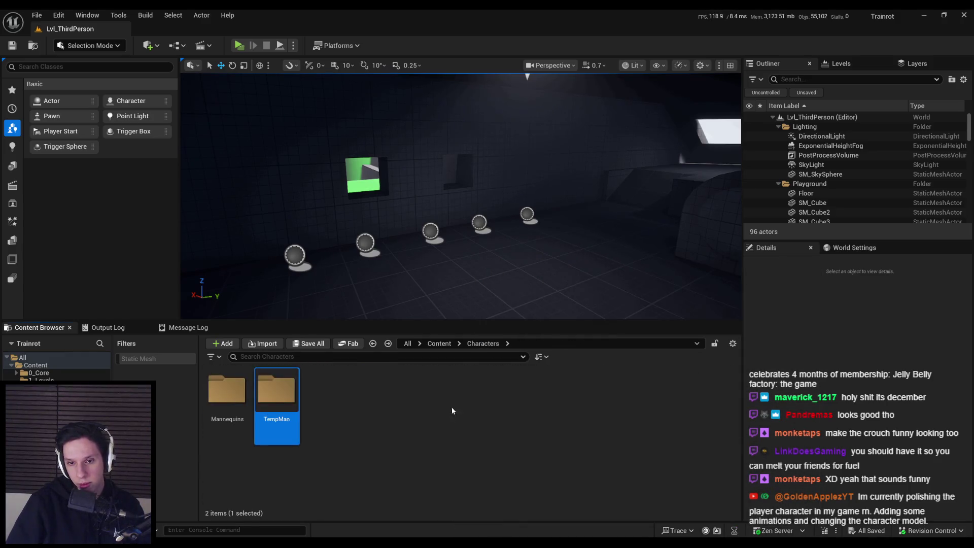
{"action": "left_click", "coordinate": [439, 344]}
{"action": "left_click_drag", "start_coordinate": [424, 285], "coordinate": [421, 259]}
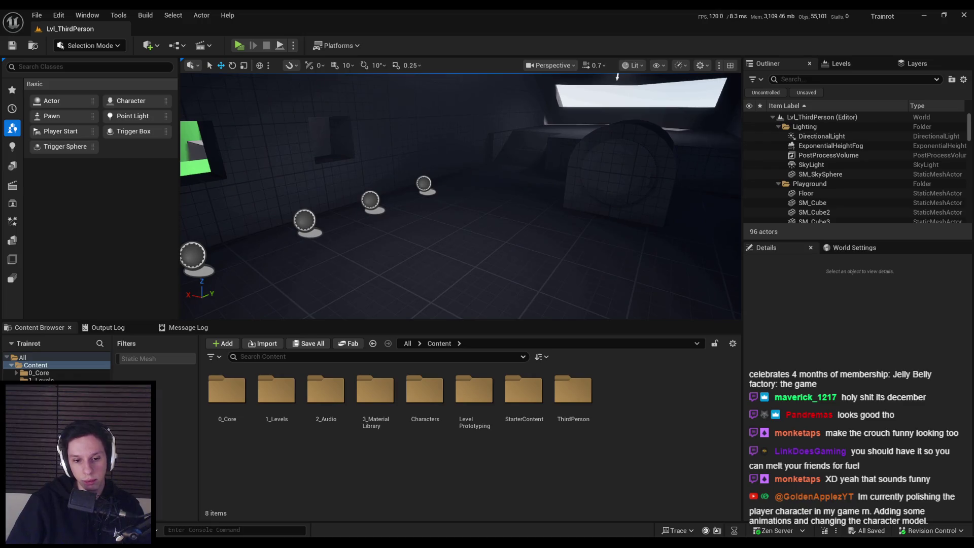
{"action": "key", "text": "alt+Tab"}
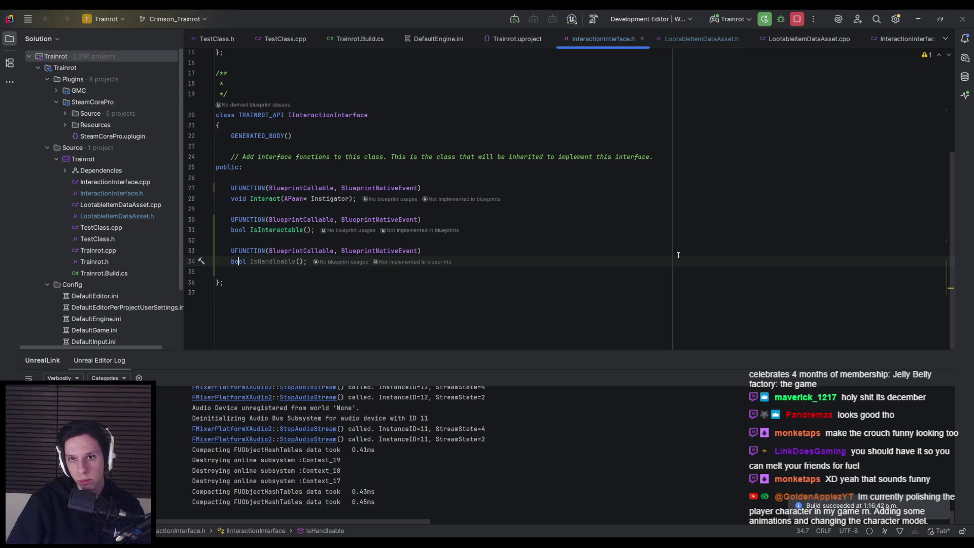
Step: Minimize Rider so the Unreal Lvl_ThirdPerson level editor is visible again
{"action": "left_click", "coordinate": [919, 21]}
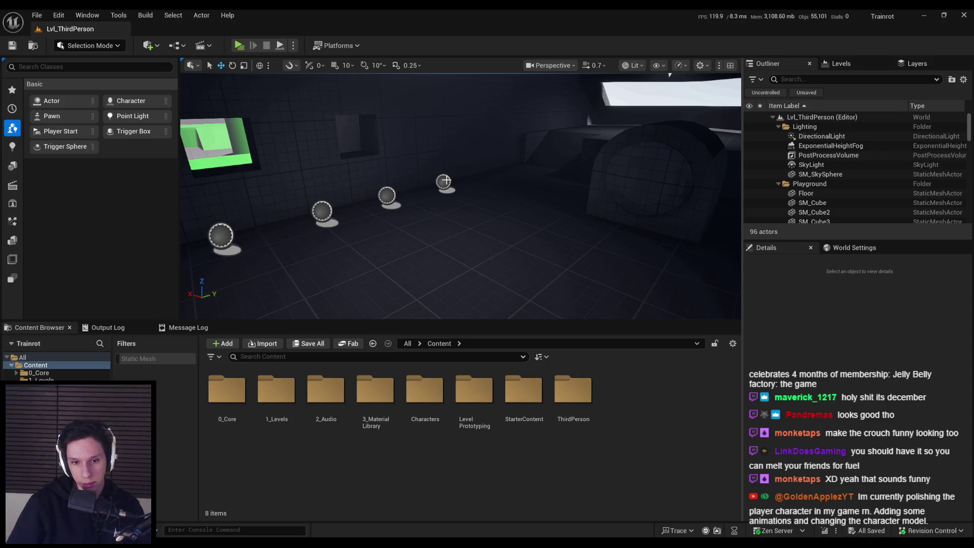
Step: In BP_TrainrotPlayerCharacter, cut the Completed wire to Server Release Grab Component, then play with 3 players
{"action": "double_click", "coordinate": [227, 391]}
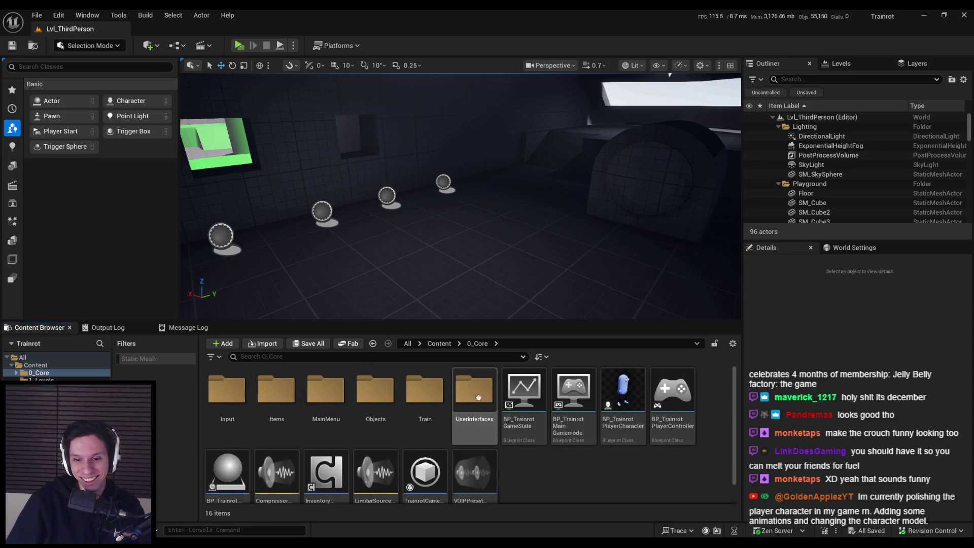
{"action": "double_click", "coordinate": [623, 388]}
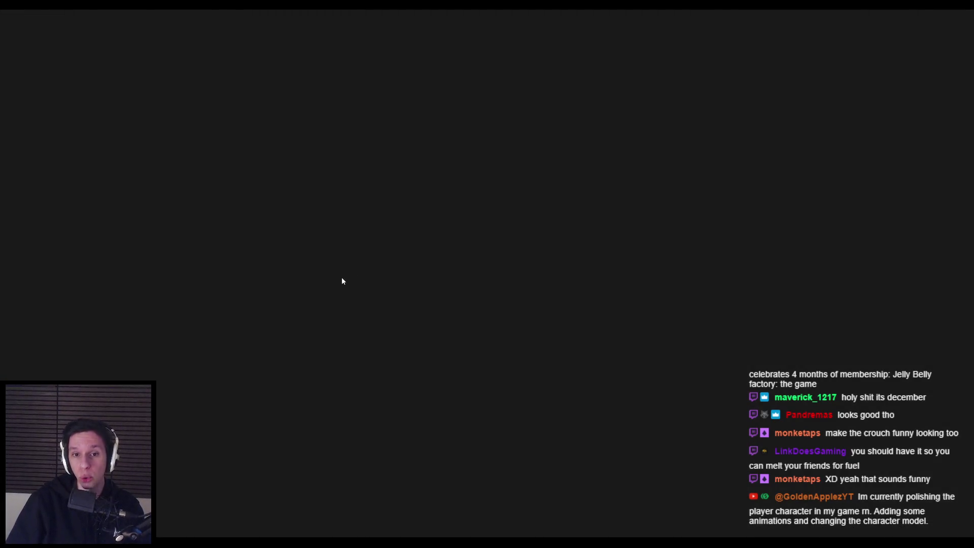
{"action": "scroll", "coordinate": [376, 251], "scroll_direction": "down", "scroll_amount": 4}
{"action": "scroll", "coordinate": [510, 262], "scroll_direction": "up", "scroll_amount": 6}
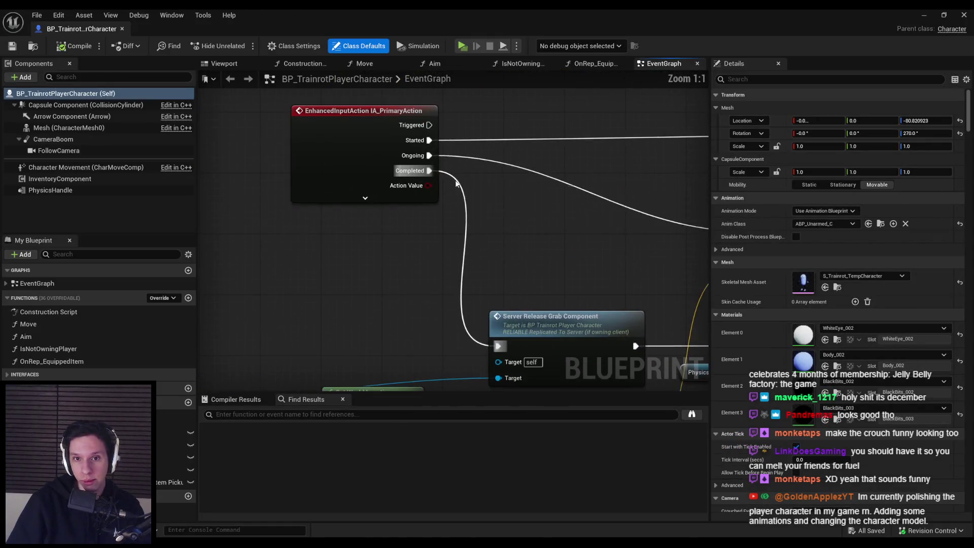
{"action": "mouse_move", "coordinate": [470, 196]}
{"action": "left_mouse_down"}
{"action": "mouse_move", "coordinate": [379, 177]}
{"action": "mouse_move", "coordinate": [302, 189]}
{"action": "left_mouse_up"}
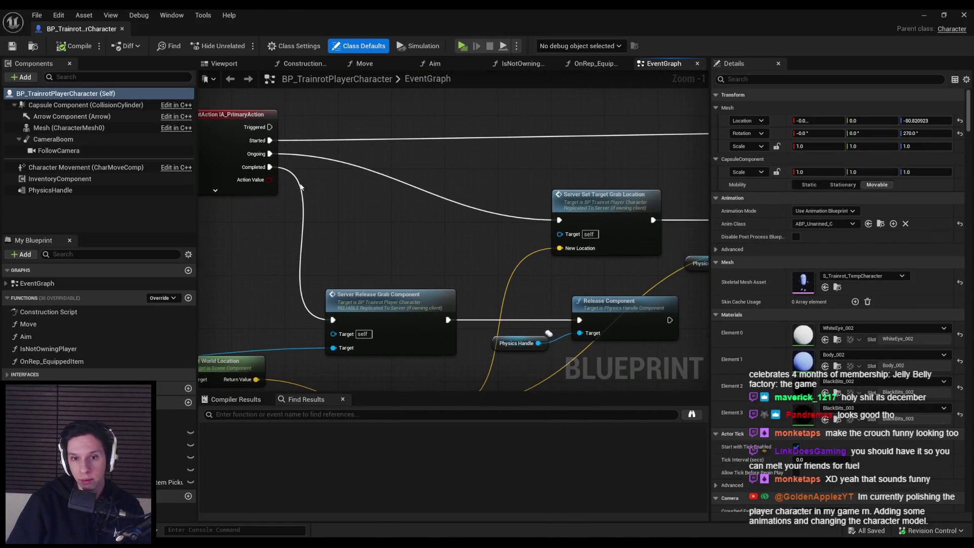
{"action": "left_click", "coordinate": [295, 179], "text": "alt"}
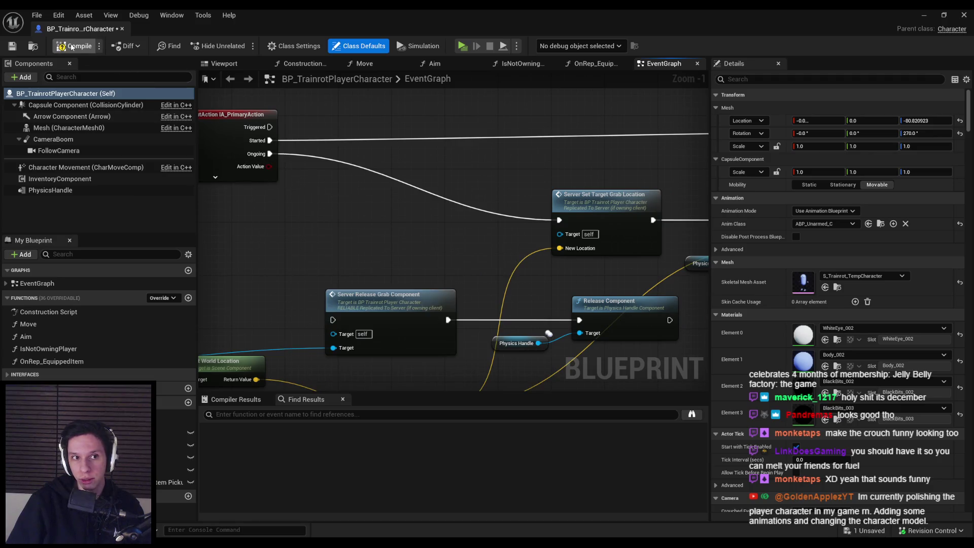
{"action": "left_click", "coordinate": [924, 15]}
{"action": "left_click", "coordinate": [246, 47]}
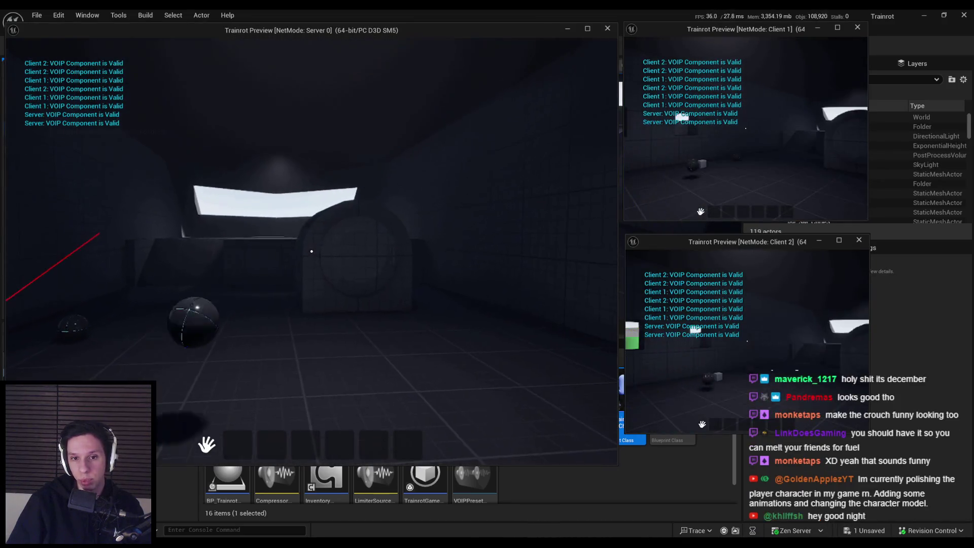
Step: Focus the Client 1 window to test grabbing the sphere, then end the session with Esc
{"action": "key", "text": "super"}
{"action": "left_click", "coordinate": [765, 108]}
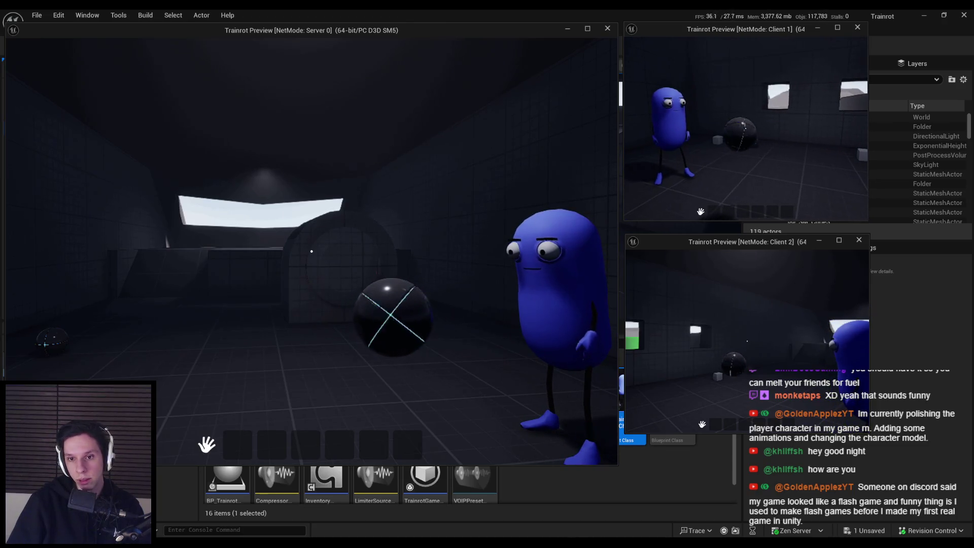
{"action": "key", "text": "Escape"}
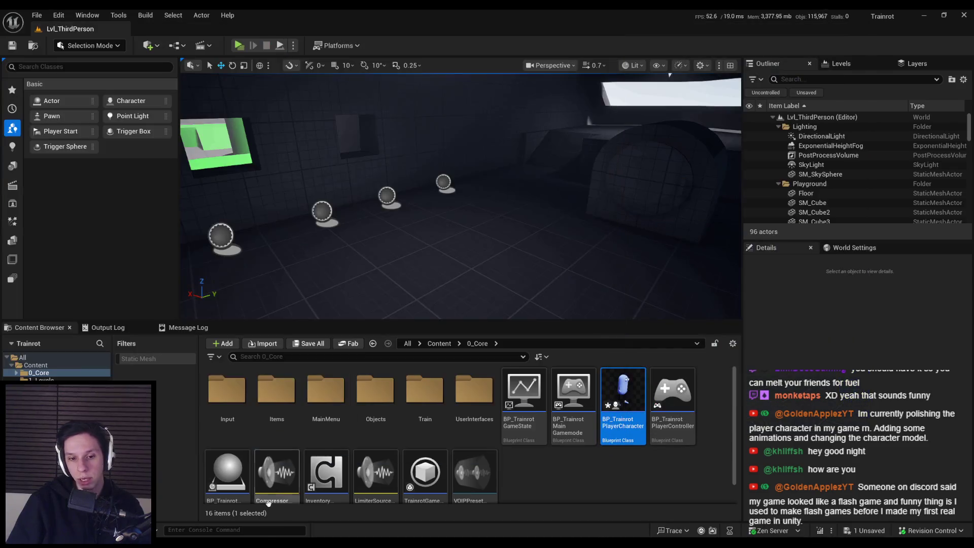
Step: Reopen BP_TrainrotPlayerCharacter and search 'event tick' from the grab location node to find Event Tick
{"action": "double_click", "coordinate": [227, 480]}
{"action": "scroll", "coordinate": [433, 270], "scroll_direction": "down", "scroll_amount": 2}
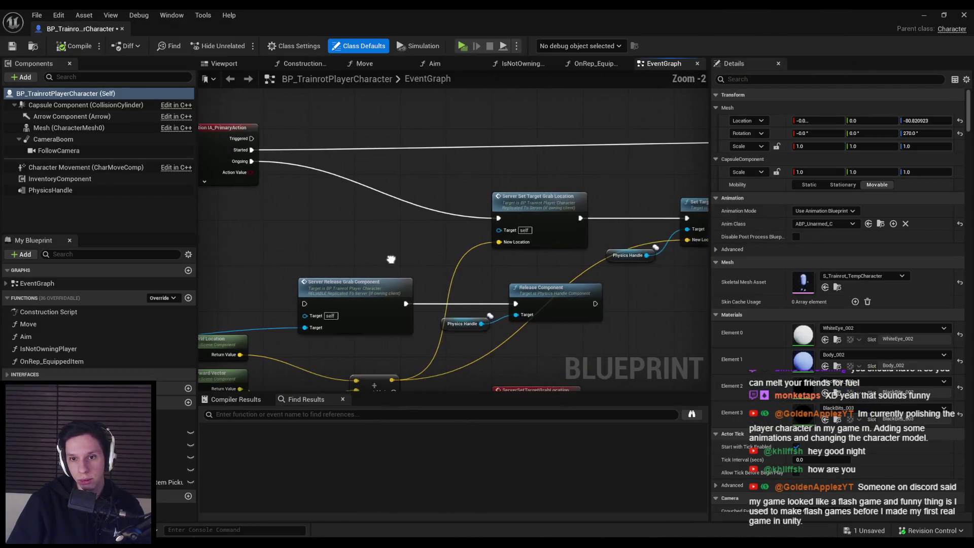
{"action": "left_click_drag", "start_coordinate": [239, 208], "coordinate": [355, 222]}
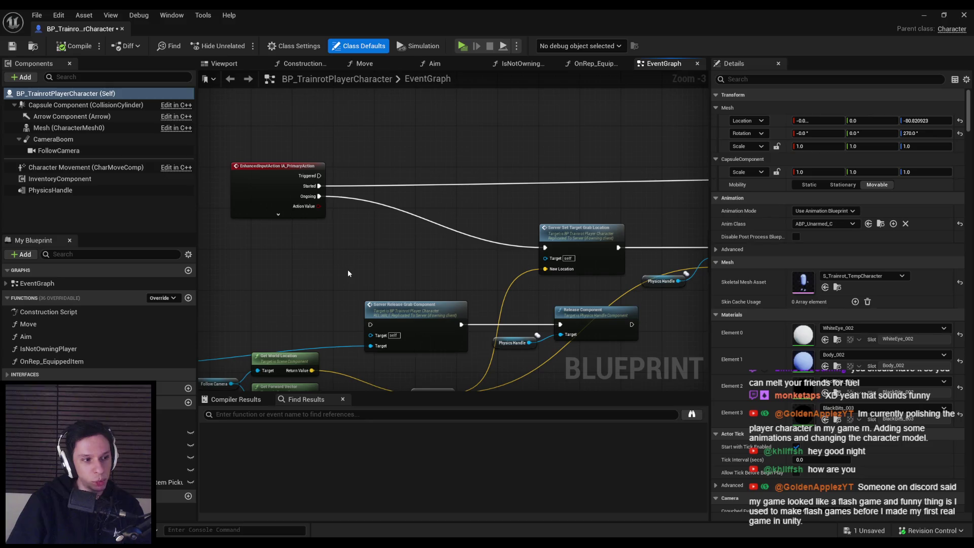
{"action": "scroll", "coordinate": [348, 269], "scroll_direction": "up", "scroll_amount": 2}
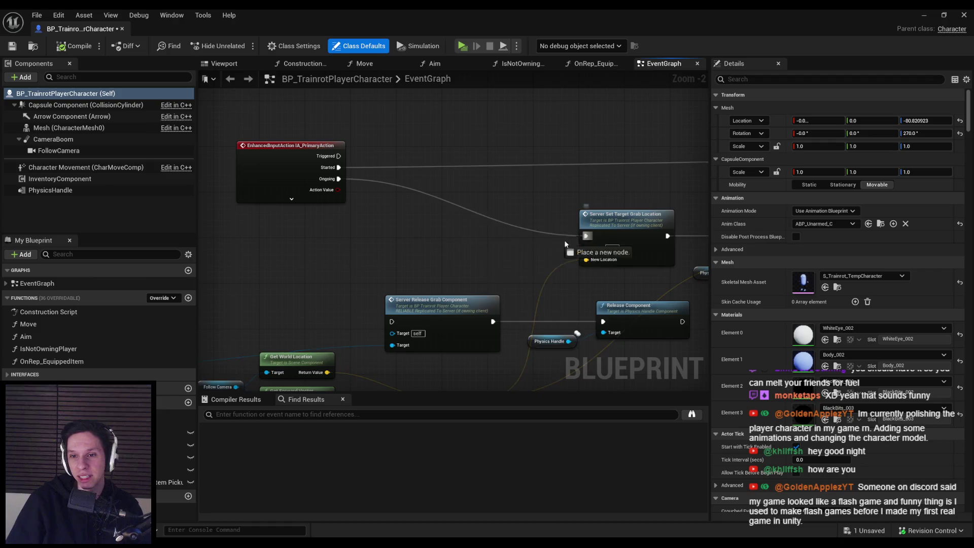
{"action": "left_click_drag", "start_coordinate": [580, 241], "coordinate": [579, 241]}
{"action": "type", "text": "event tick"}
{"action": "key", "text": "Return"}
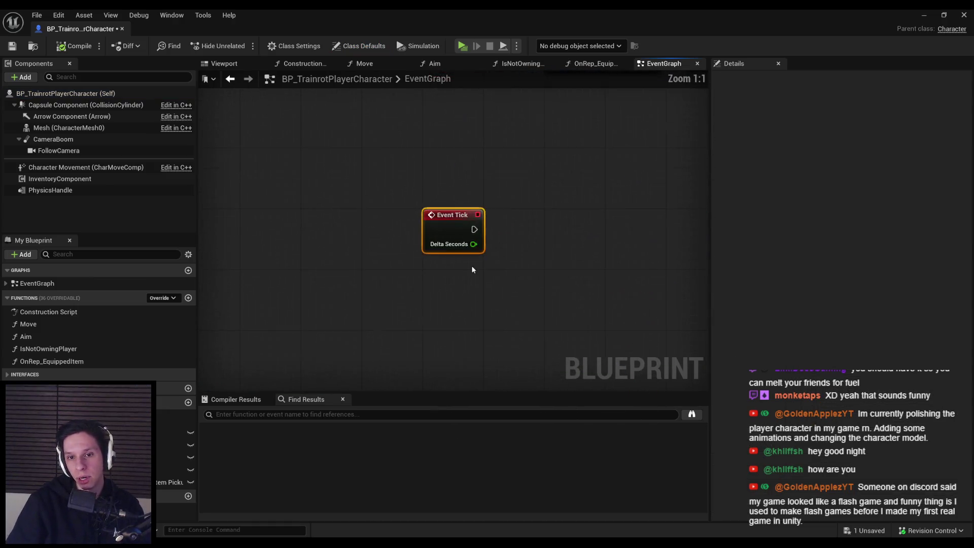
Step: Wire Event Tick's exec pin into Server Set Target Grab Location and minimize the blueprint
{"action": "scroll", "coordinate": [406, 223], "scroll_direction": "down", "scroll_amount": 5}
{"action": "scroll", "coordinate": [401, 131], "scroll_direction": "down", "scroll_amount": 4}
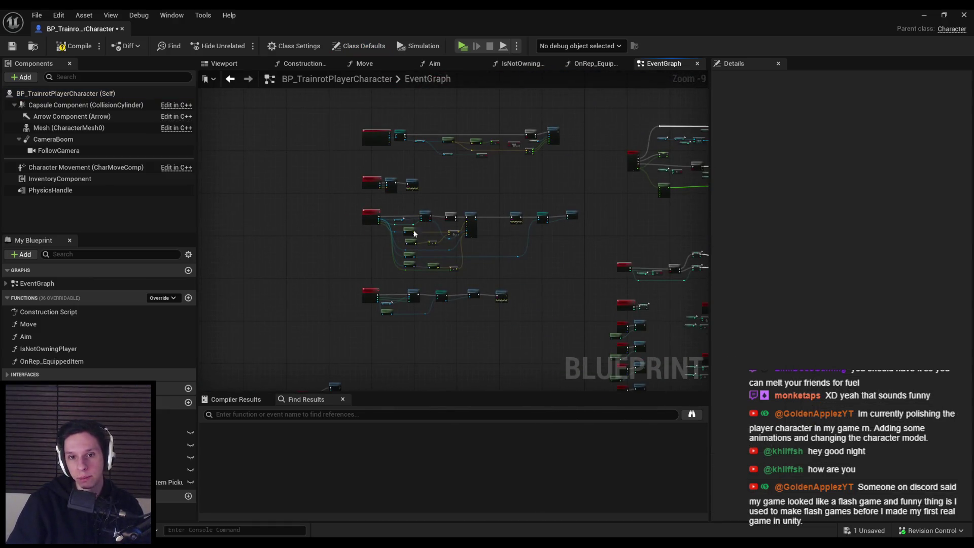
{"action": "mouse_move", "coordinate": [447, 243]}
{"action": "left_mouse_down"}
{"action": "mouse_move", "coordinate": [442, 167]}
{"action": "mouse_move", "coordinate": [457, 161]}
{"action": "mouse_move", "coordinate": [668, 162]}
{"action": "left_mouse_up"}
{"action": "left_click_drag", "start_coordinate": [469, 248], "coordinate": [443, 98]}
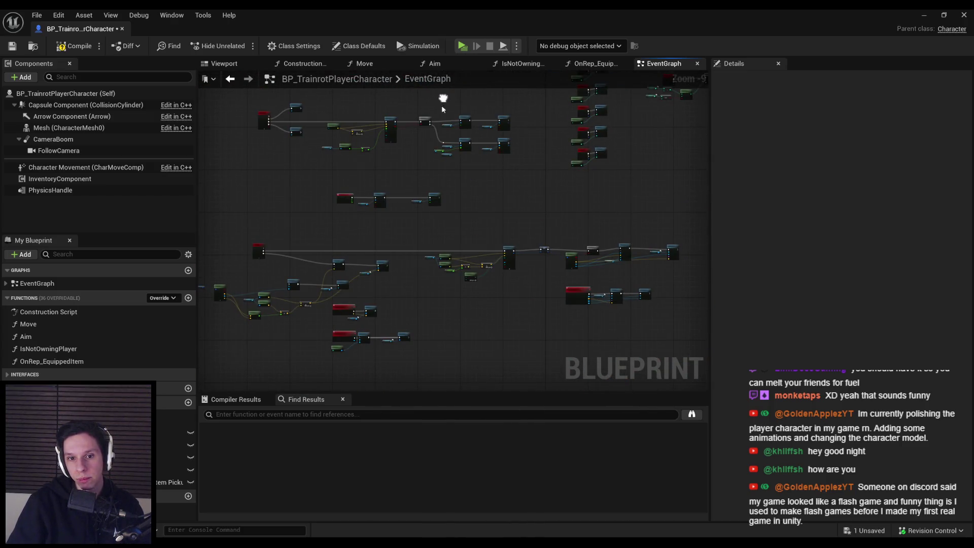
{"action": "scroll", "coordinate": [289, 276], "scroll_direction": "up", "scroll_amount": 7}
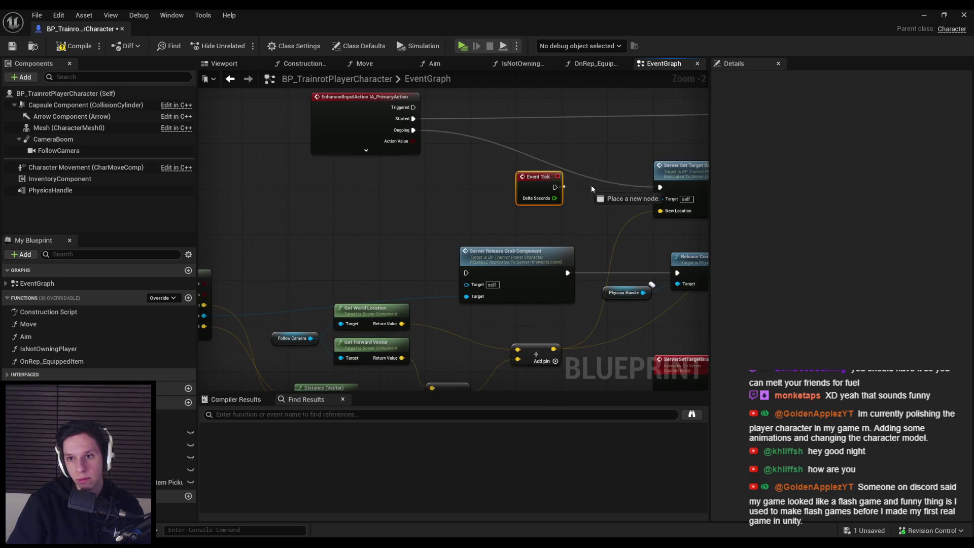
{"action": "scroll", "coordinate": [666, 188], "scroll_direction": "down", "scroll_amount": 1}
{"action": "mouse_move", "coordinate": [665, 188]}
{"action": "left_mouse_down"}
{"action": "mouse_move", "coordinate": [343, 287]}
{"action": "mouse_move", "coordinate": [252, 214]}
{"action": "mouse_move", "coordinate": [365, 209]}
{"action": "left_mouse_up"}
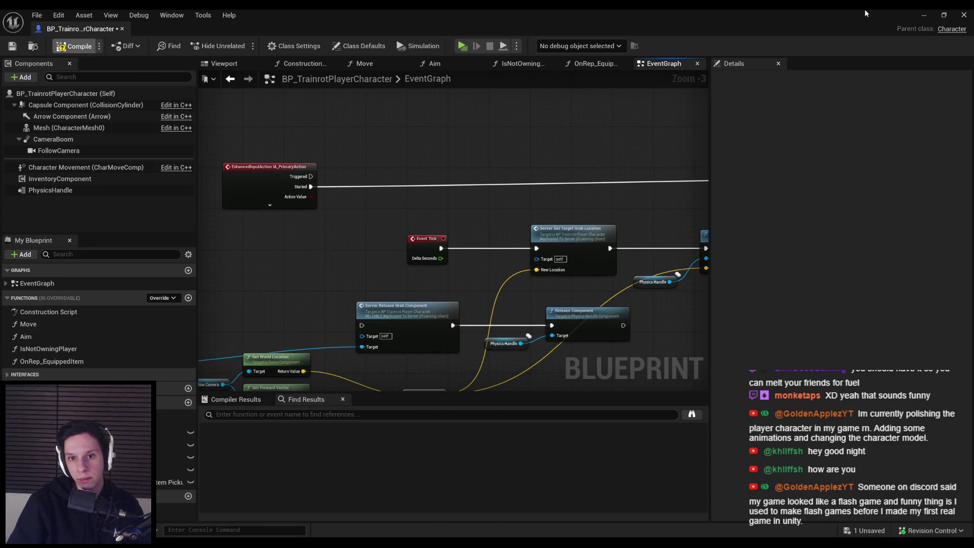
{"action": "left_click", "coordinate": [921, 18]}
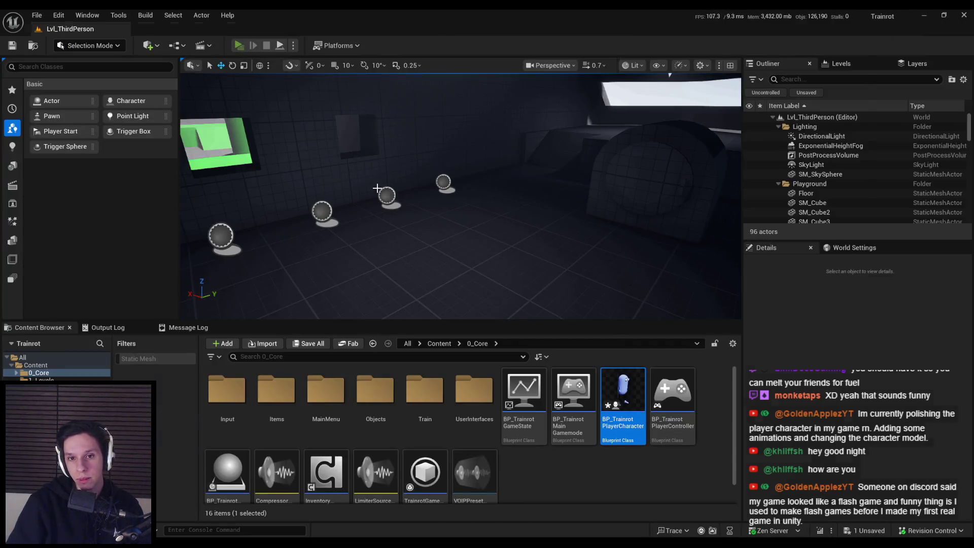
{"action": "key", "text": "alt+p"}
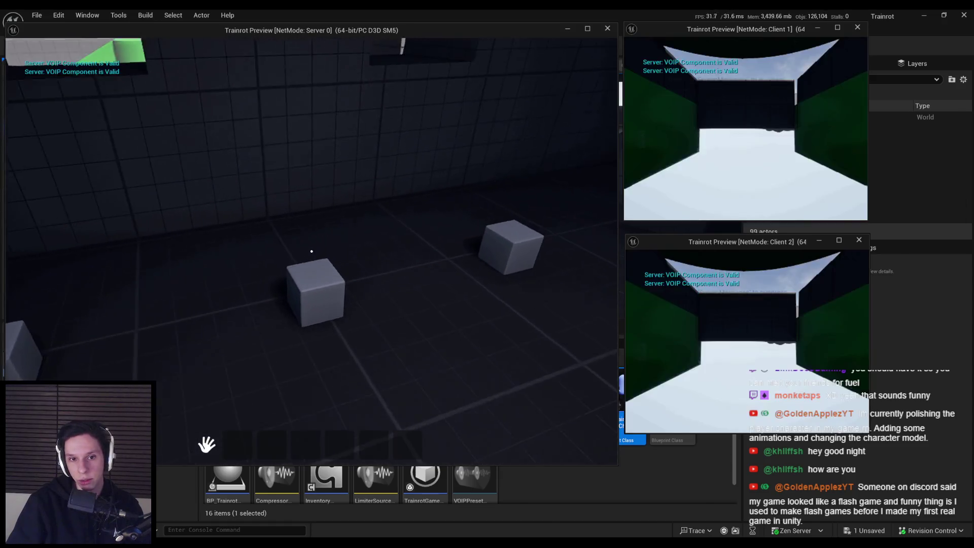
{"action": "key", "text": "super"}
{"action": "key", "text": "super"}
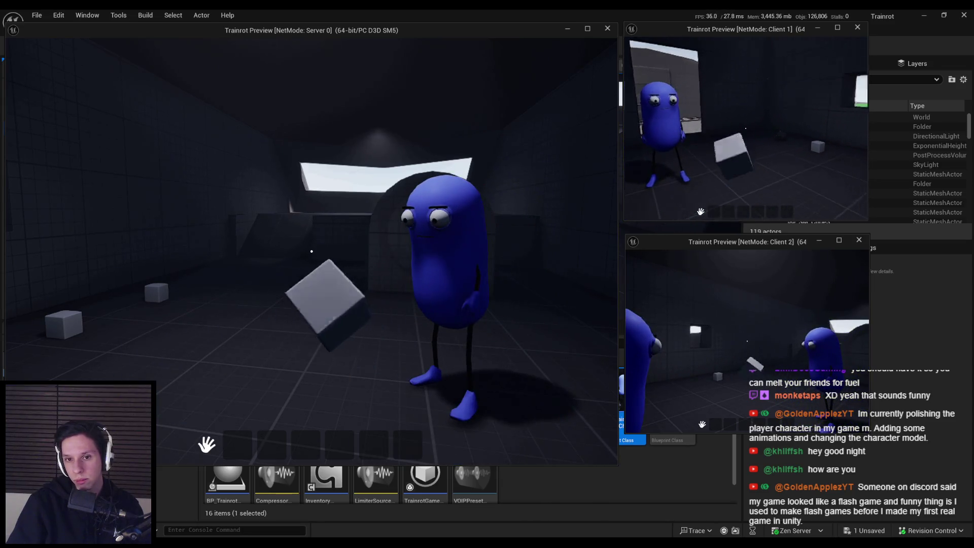
{"action": "key", "text": "Escape"}
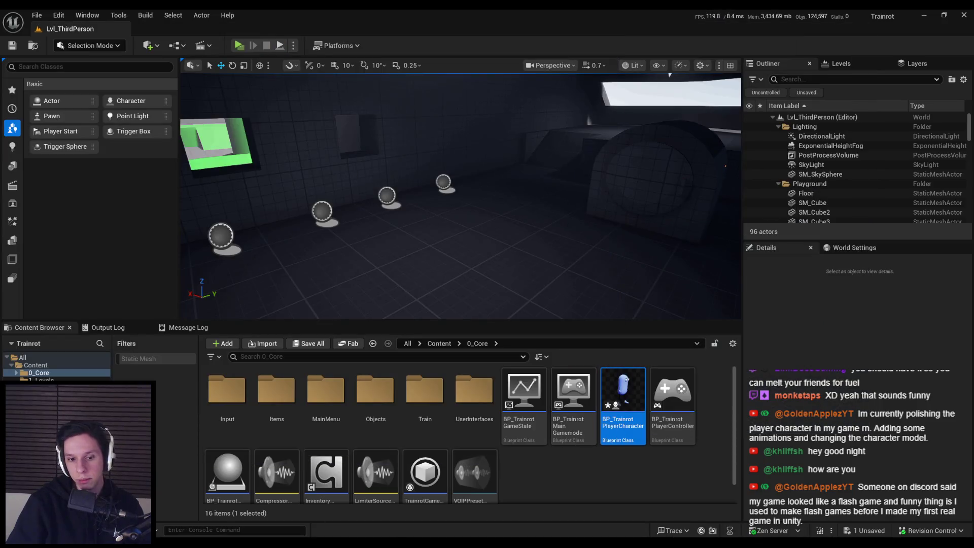
Step: Undo the Event Tick link, reconnect IA_PrimaryAction's Completed to Server Release Grab Component, and play with 3 players
{"action": "key", "text": "ctrl+z"}
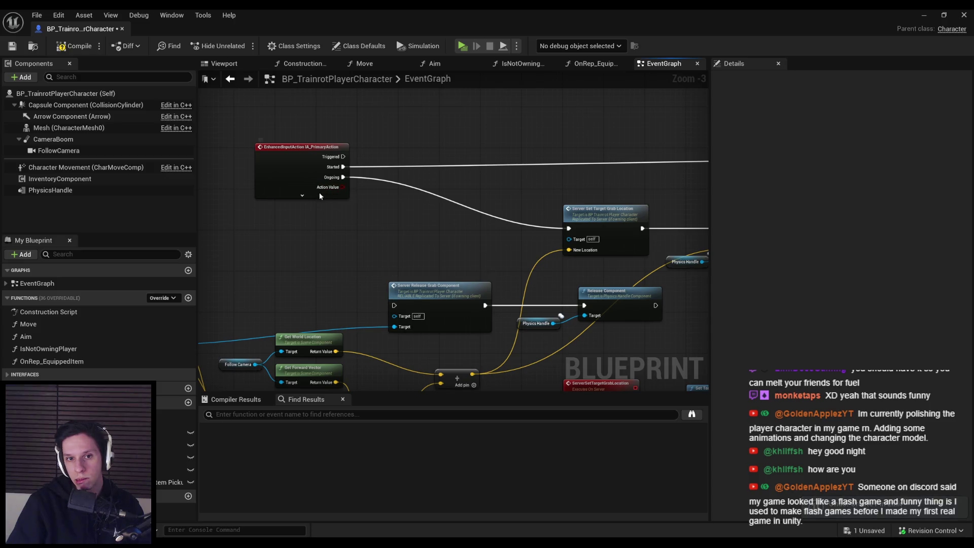
{"action": "left_click", "coordinate": [302, 195]}
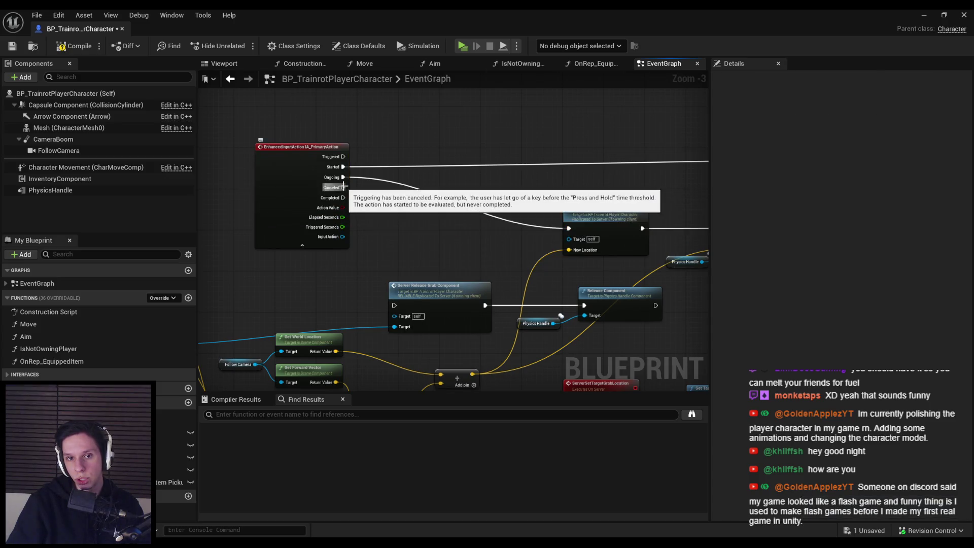
{"action": "left_click_drag", "start_coordinate": [342, 198], "coordinate": [395, 305]}
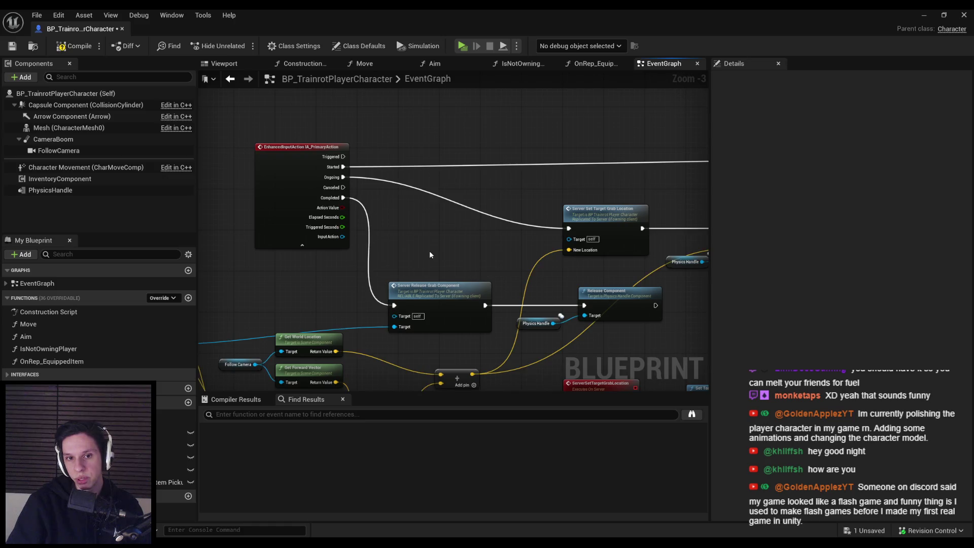
{"action": "left_click", "coordinate": [931, 17]}
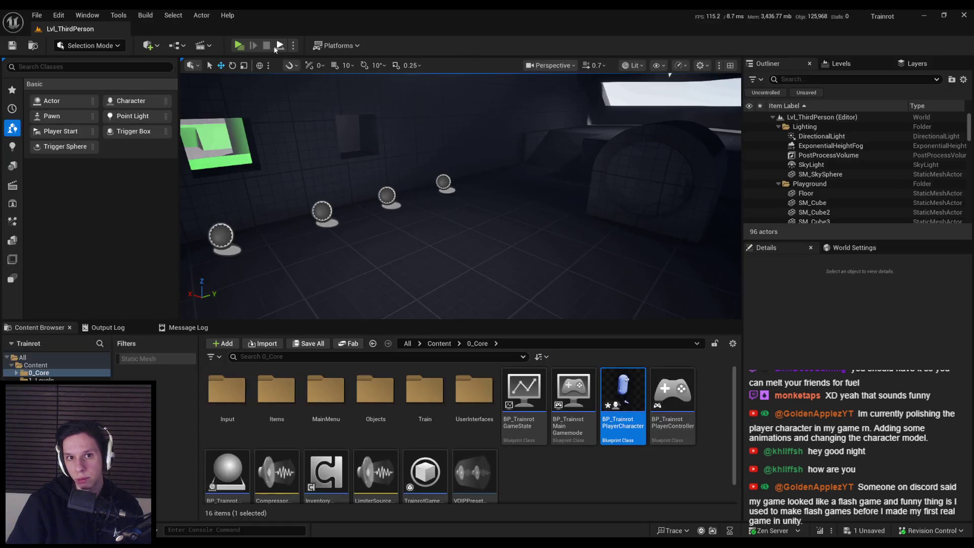
{"action": "left_click", "coordinate": [238, 45]}
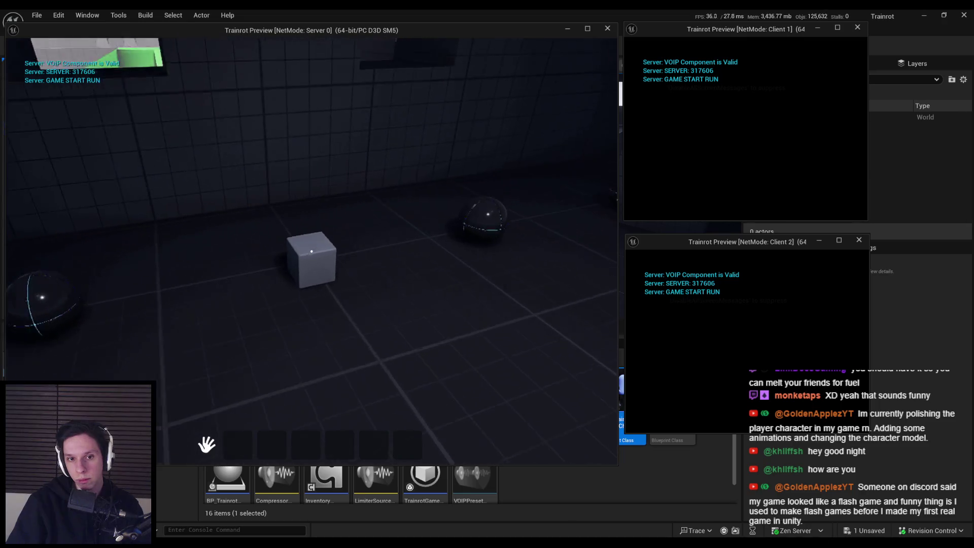
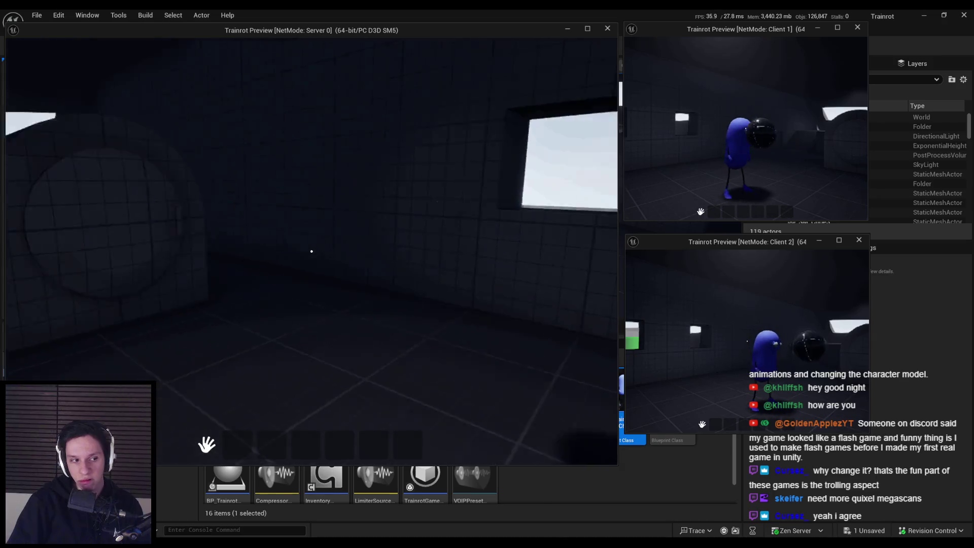
Step: Pick up the ball in the server view, stop the multiplayer play test, and save all assets
{"action": "key", "text": "e"}
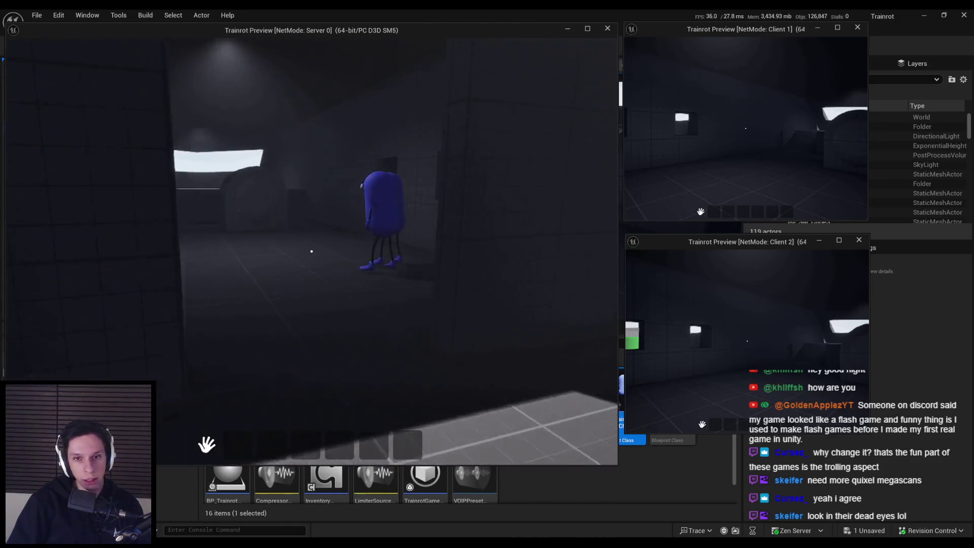
{"action": "key", "text": "Escape"}
{"action": "key", "text": "ctrl+s"}
{"action": "key", "text": "Return"}
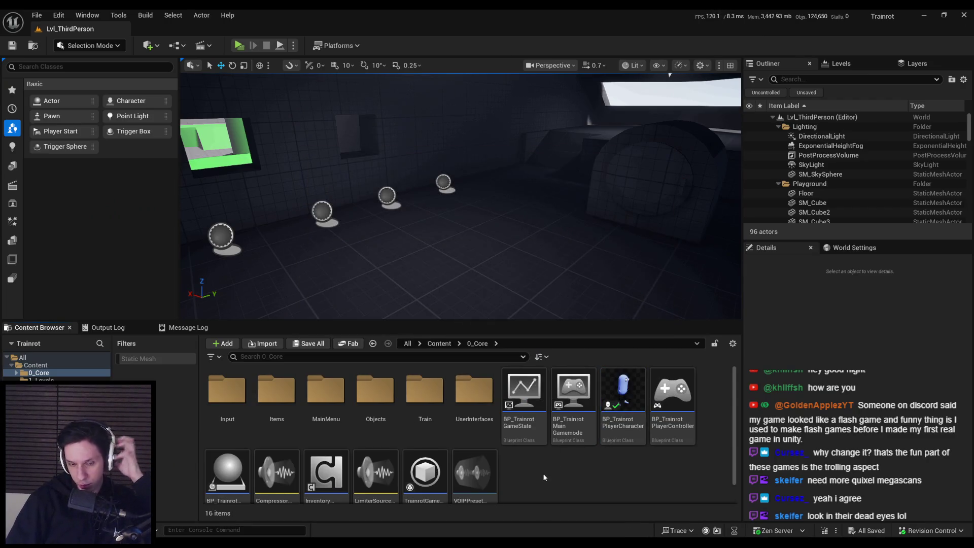
Step: Open BP_TrainrotPlayerCharacter and pan around its EventGraph to look over the nodes
{"action": "double_click", "coordinate": [624, 396]}
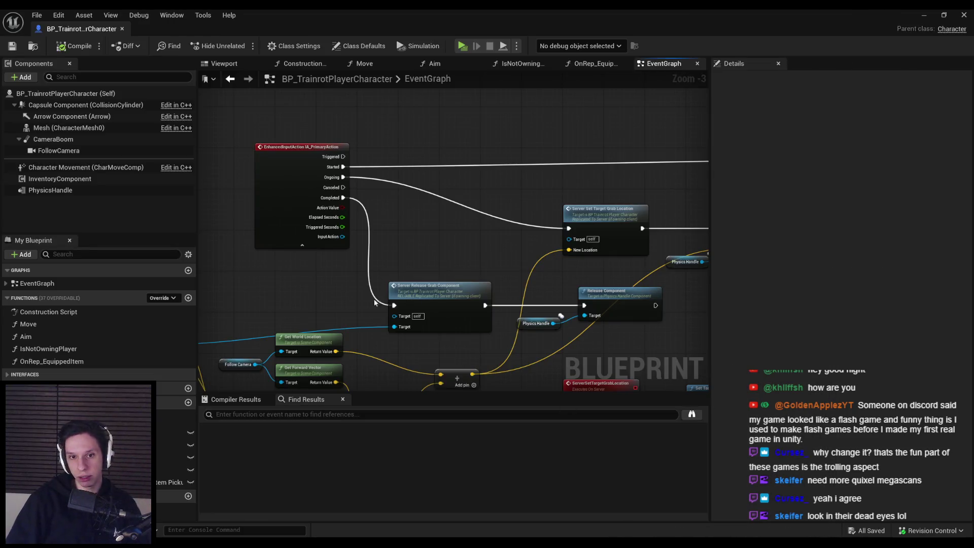
{"action": "scroll", "coordinate": [359, 283], "scroll_direction": "down", "scroll_amount": 2}
{"action": "scroll", "coordinate": [463, 291], "scroll_direction": "up", "scroll_amount": 2}
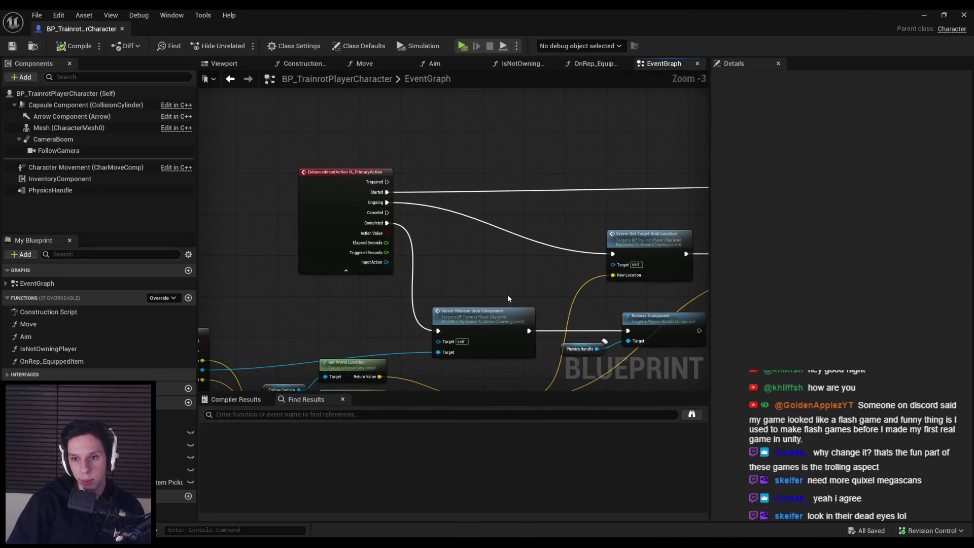
{"action": "scroll", "coordinate": [473, 286], "scroll_direction": "up", "scroll_amount": 2}
{"action": "scroll", "coordinate": [490, 269], "scroll_direction": "down", "scroll_amount": 2}
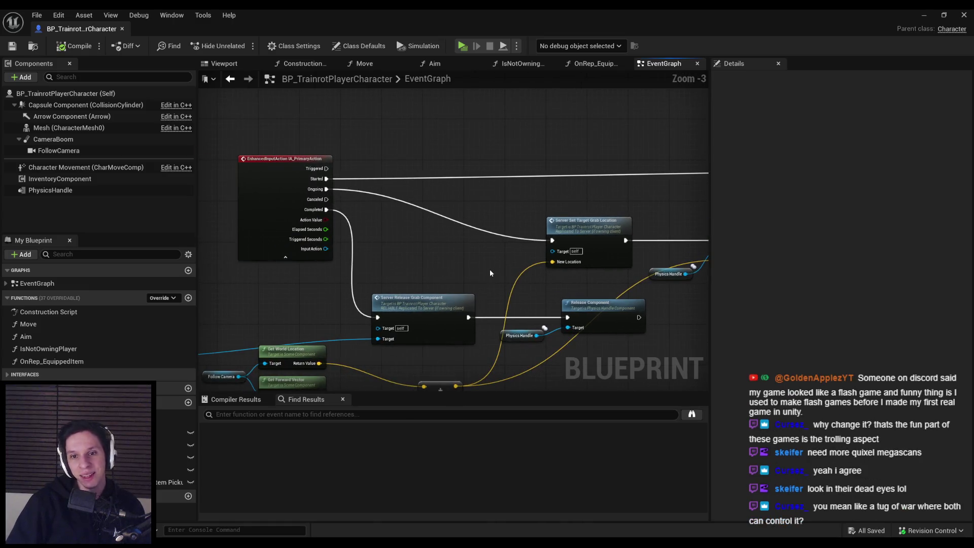
{"action": "scroll", "coordinate": [489, 269], "scroll_direction": "down", "scroll_amount": 2}
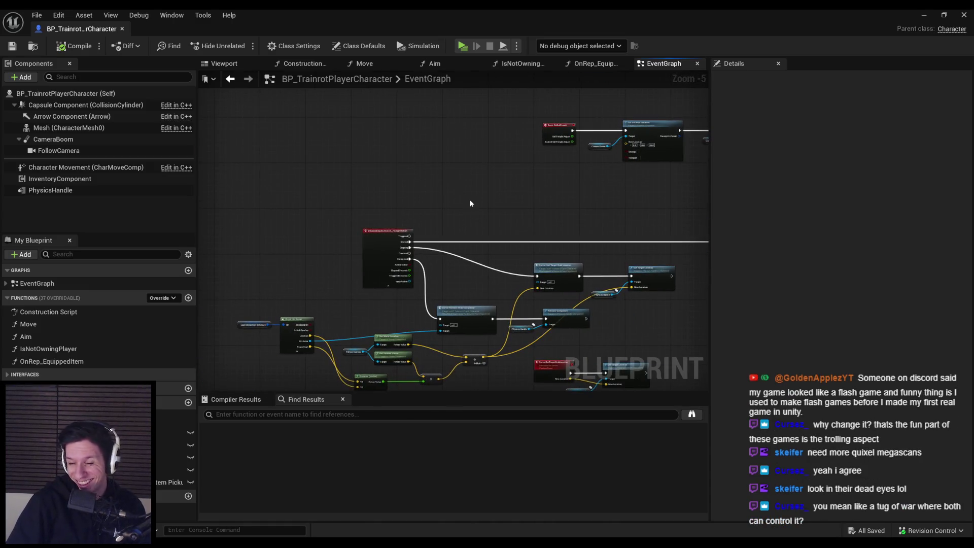
{"action": "left_click_drag", "start_coordinate": [460, 203], "coordinate": [230, 247]}
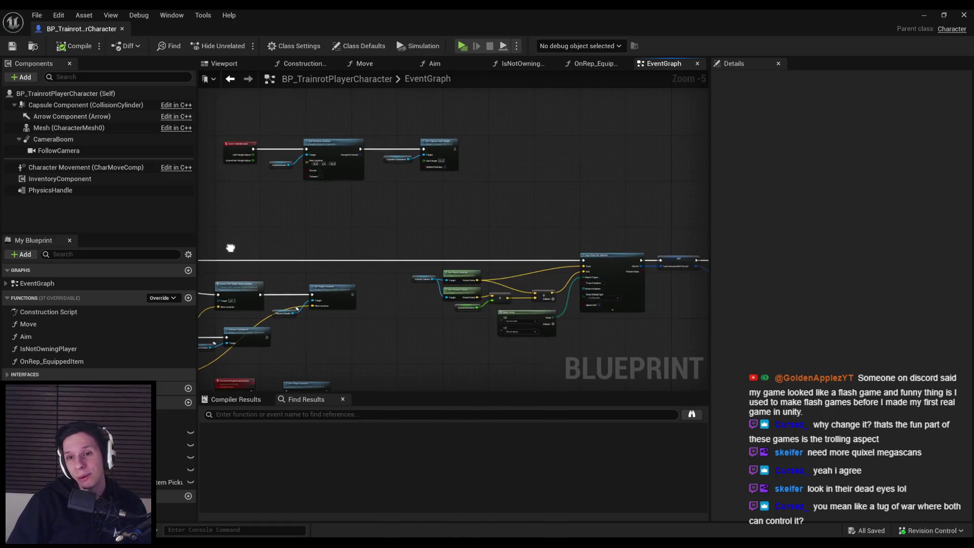
{"action": "mouse_move", "coordinate": [360, 233]}
{"action": "left_mouse_down"}
{"action": "mouse_move", "coordinate": [518, 278]}
{"action": "mouse_move", "coordinate": [514, 270]}
{"action": "left_mouse_up"}
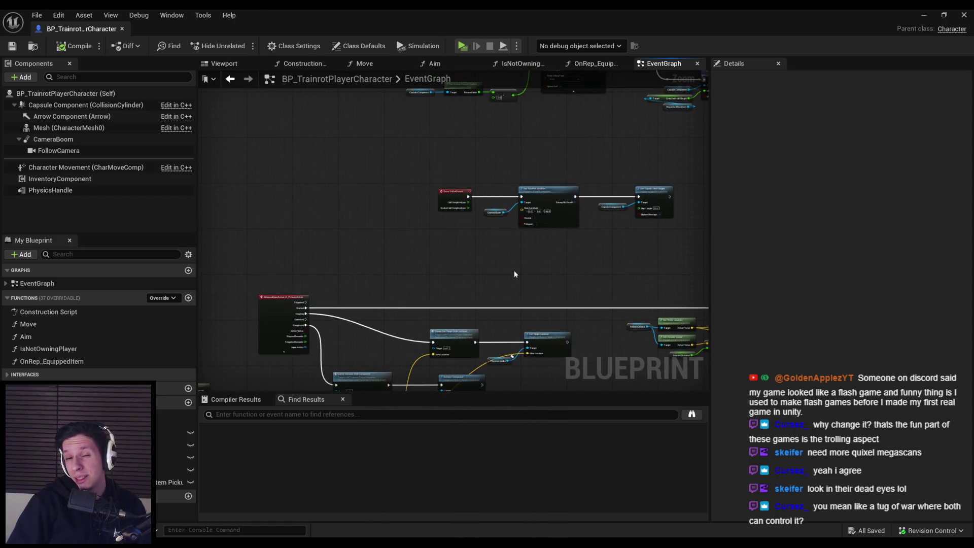
Step: Move the group of three nodes to the left, then minimize the Blueprint editor
{"action": "scroll", "coordinate": [468, 280], "scroll_direction": "up", "scroll_amount": 4}
{"action": "scroll", "coordinate": [373, 226], "scroll_direction": "down", "scroll_amount": 3}
{"action": "scroll", "coordinate": [376, 223], "scroll_direction": "down", "scroll_amount": 2}
{"action": "mouse_move", "coordinate": [375, 223]}
{"action": "left_mouse_down"}
{"action": "mouse_move", "coordinate": [477, 217]}
{"action": "mouse_move", "coordinate": [557, 238]}
{"action": "left_mouse_up"}
{"action": "scroll", "coordinate": [656, 262], "scroll_direction": "up", "scroll_amount": 1}
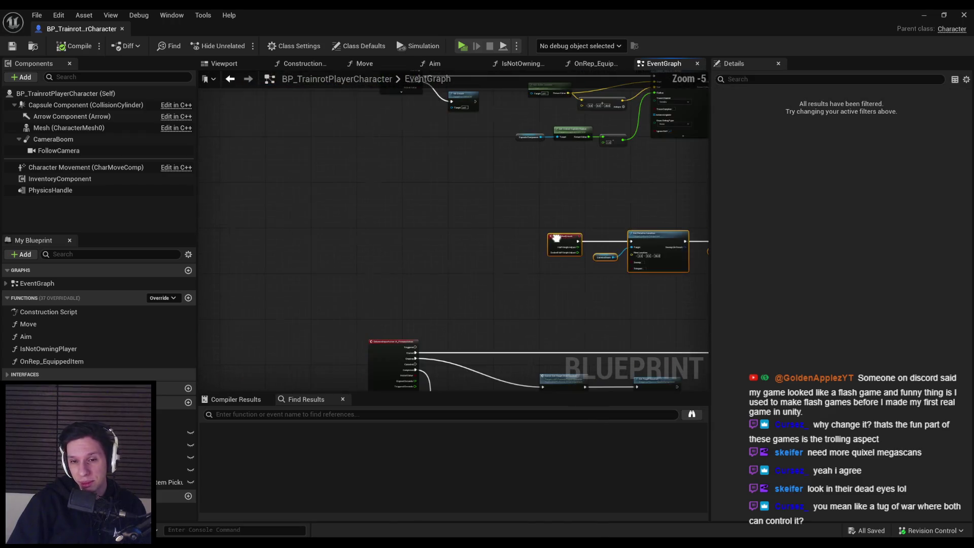
{"action": "left_click_drag", "start_coordinate": [436, 231], "coordinate": [381, 234]}
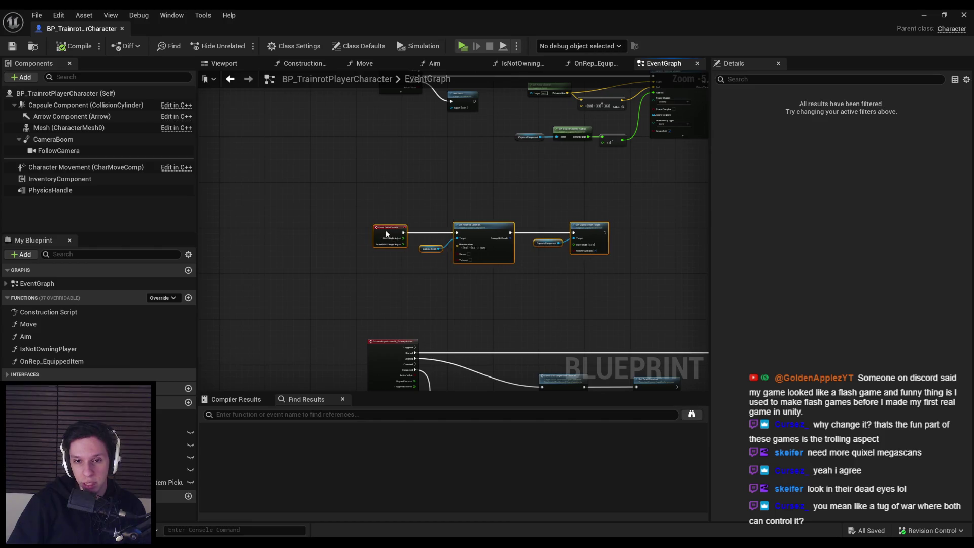
{"action": "scroll", "coordinate": [456, 167], "scroll_direction": "down", "scroll_amount": 2}
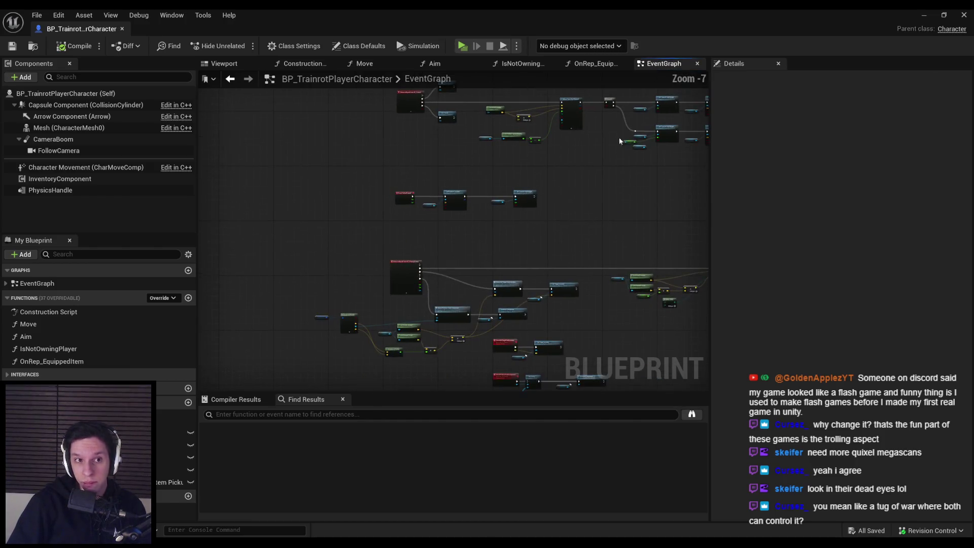
{"action": "left_click", "coordinate": [922, 15]}
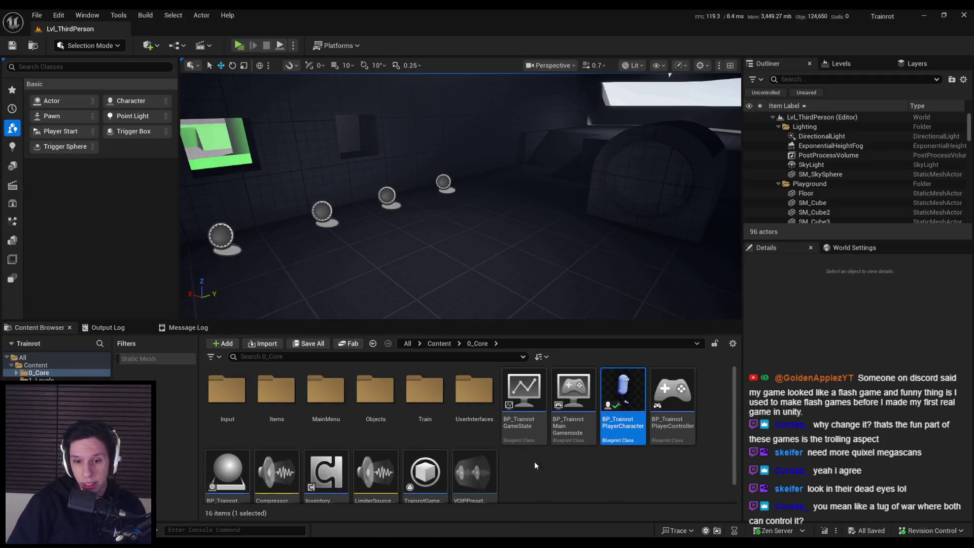
Step: Duplicate IA_Jump in Input/Actions and rename the copy to IA_Sprint
{"action": "double_click", "coordinate": [230, 406]}
{"action": "double_click", "coordinate": [229, 406]}
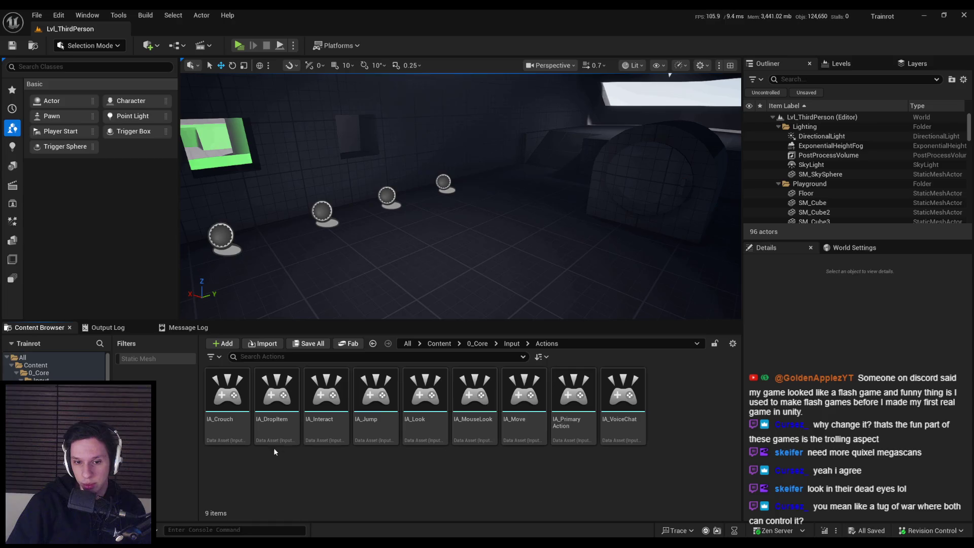
{"action": "right_click", "coordinate": [381, 401]}
{"action": "mouse_move", "coordinate": [426, 266]}
{"action": "left_click", "coordinate": [416, 224]}
{"action": "key", "text": "BackSpace"}
{"action": "key", "text": "BackSpace"}
{"action": "key", "text": "BackSpace"}
{"action": "key", "text": "BackSpace"}
{"action": "key", "text": "BackSpace"}
{"action": "type", "text": "Sprint"}
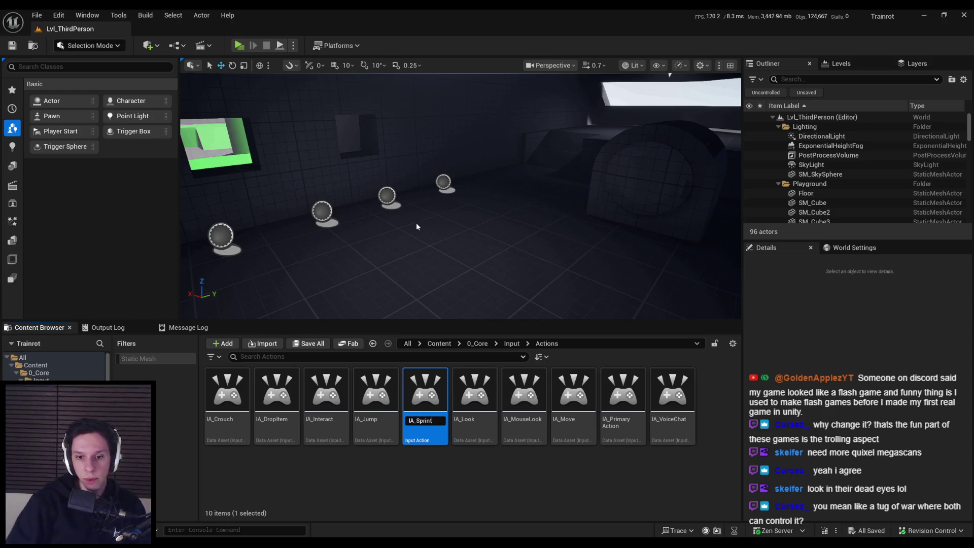
{"action": "key", "text": "Return"}
{"action": "mouse_move", "coordinate": [617, 394]}
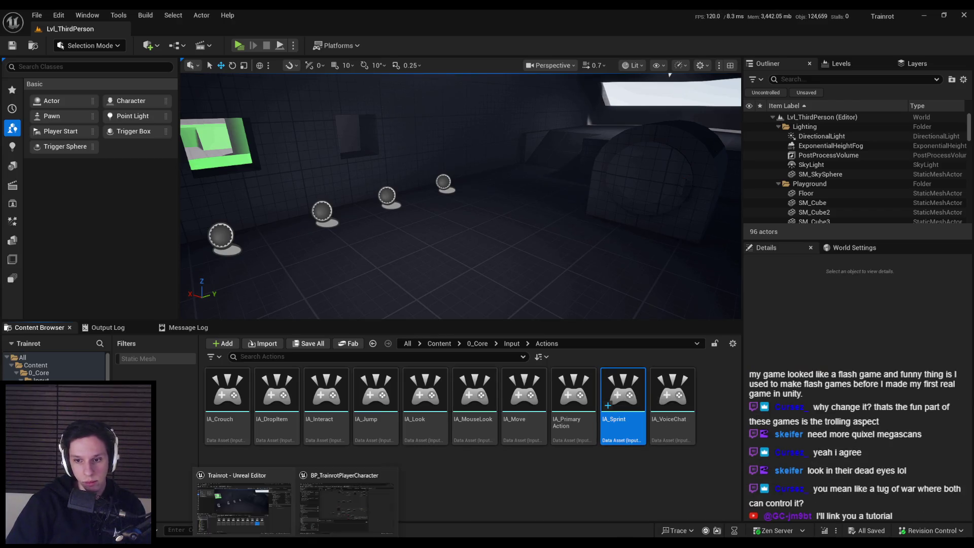
Step: Add a new IA_Sprint mapping to IMC_Default, save it, and close the editor
{"action": "key", "text": "alt+Tab"}
{"action": "scroll", "coordinate": [310, 268], "scroll_direction": "up", "scroll_amount": 2}
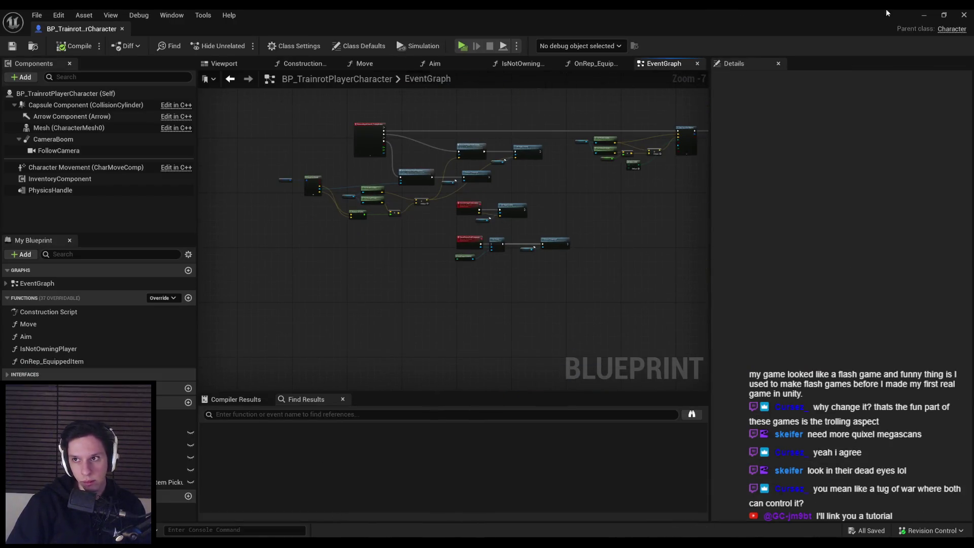
{"action": "key", "text": "alt+Tab"}
{"action": "key", "text": "alt+Left"}
{"action": "double_click", "coordinate": [305, 394]}
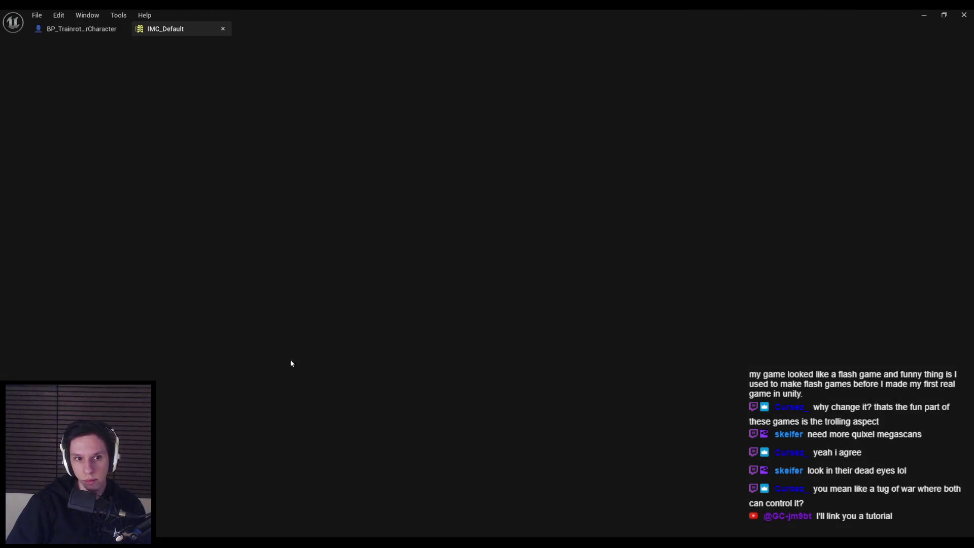
{"action": "left_click", "coordinate": [40, 107]}
{"action": "left_click", "coordinate": [66, 402]}
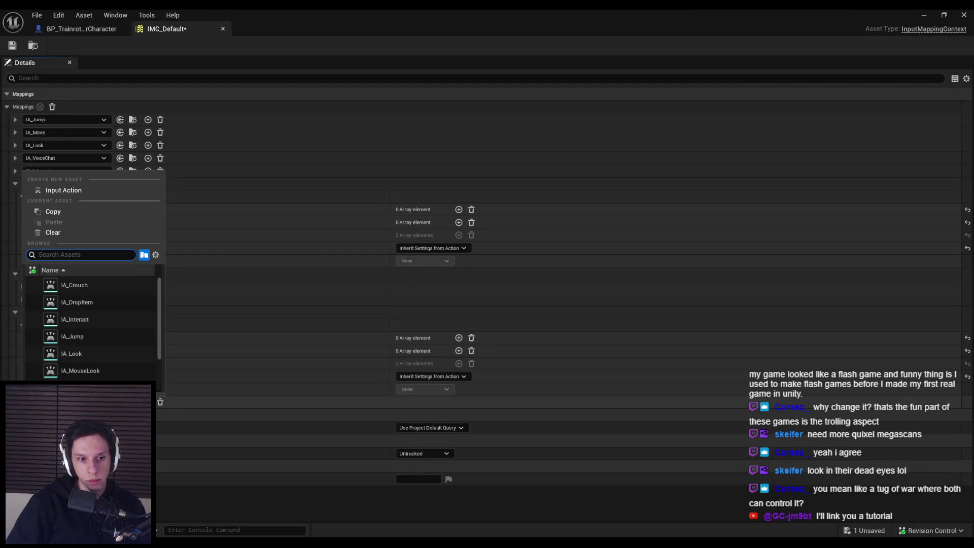
{"action": "scroll", "coordinate": [77, 354], "scroll_direction": "down", "scroll_amount": 2}
{"action": "left_click", "coordinate": [78, 367]}
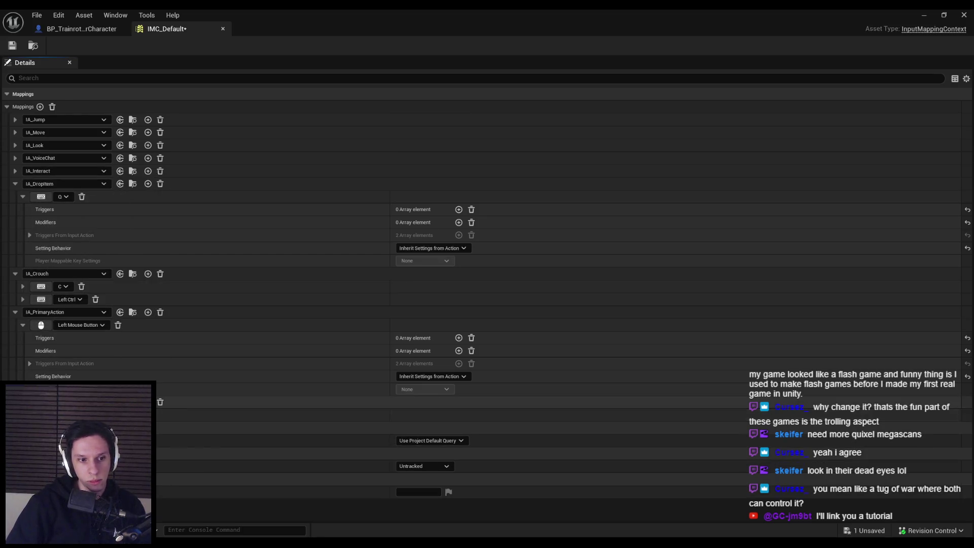
{"action": "key", "text": "ctrl+s"}
{"action": "left_click", "coordinate": [495, 387]}
{"action": "middle_click", "coordinate": [164, 31]}
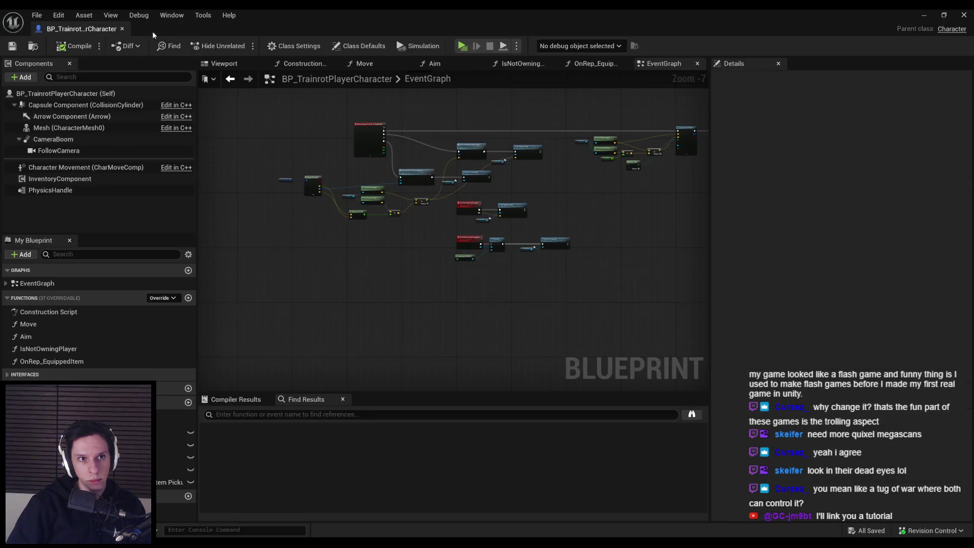
Step: Place an IA_Sprint Enhanced Input event in the EventGraph, compile, then switch to the forum thread
{"action": "right_click", "coordinate": [342, 249]}
{"action": "type", "text": "sprint"}
{"action": "left_click", "coordinate": [383, 296]}
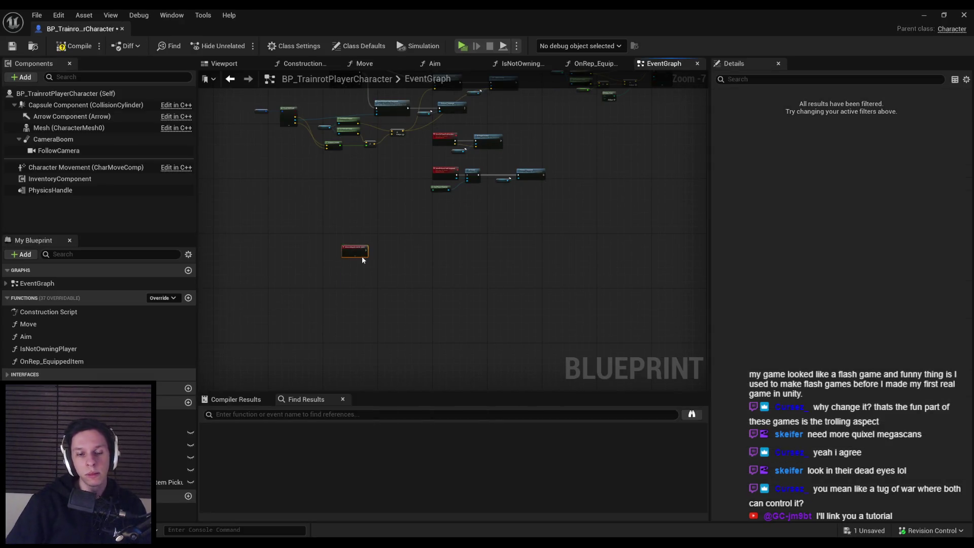
{"action": "scroll", "coordinate": [332, 360], "scroll_direction": "up", "scroll_amount": 1}
{"action": "left_click_drag", "start_coordinate": [332, 360], "coordinate": [333, 272]}
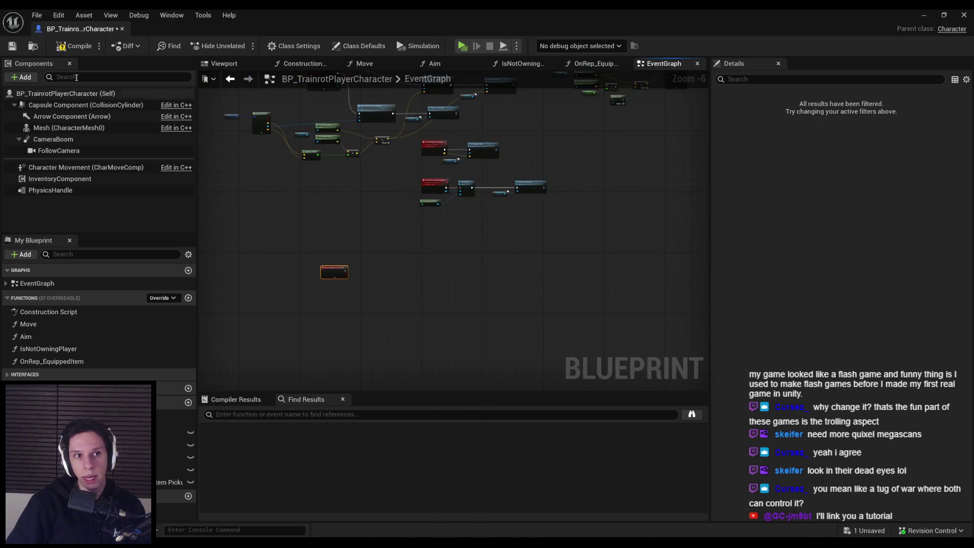
{"action": "left_click", "coordinate": [71, 46]}
{"action": "key", "text": "Home"}
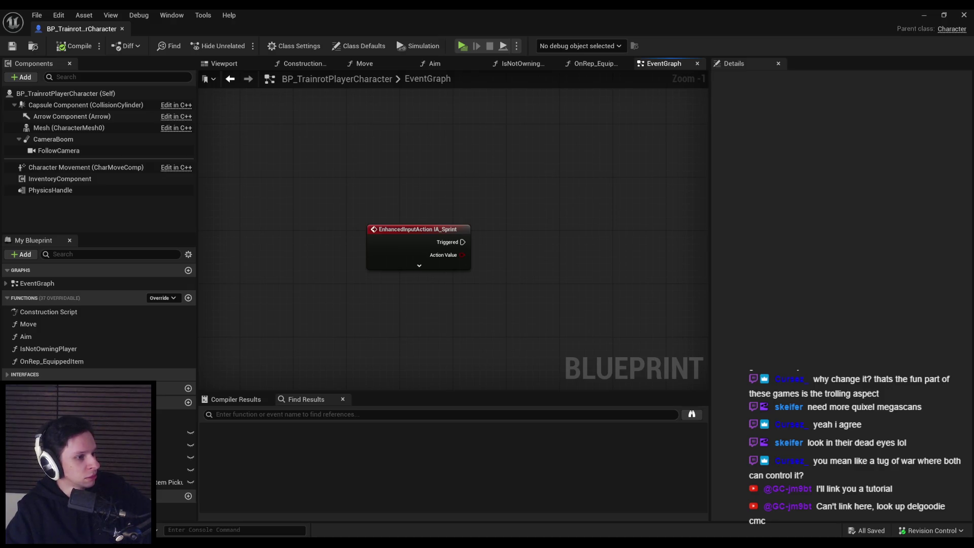
{"action": "key", "text": "alt+Tab"}
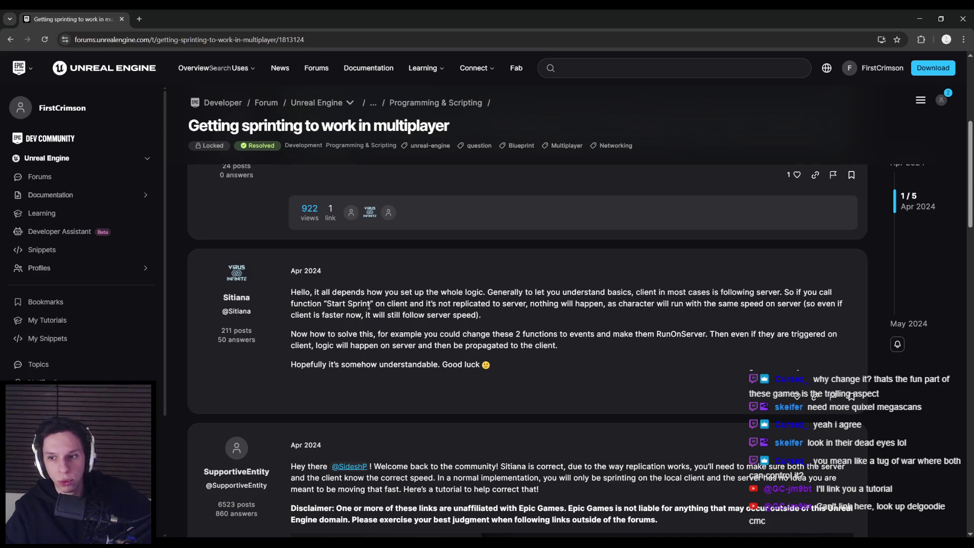
Step: Highlight the replies explaining sprint must use RunOnServer events and propagate to clients
{"action": "mouse_move", "coordinate": [374, 303]}
{"action": "left_mouse_down"}
{"action": "mouse_move", "coordinate": [771, 305]}
{"action": "mouse_move", "coordinate": [590, 319]}
{"action": "left_mouse_up"}
{"action": "left_click", "coordinate": [389, 312]}
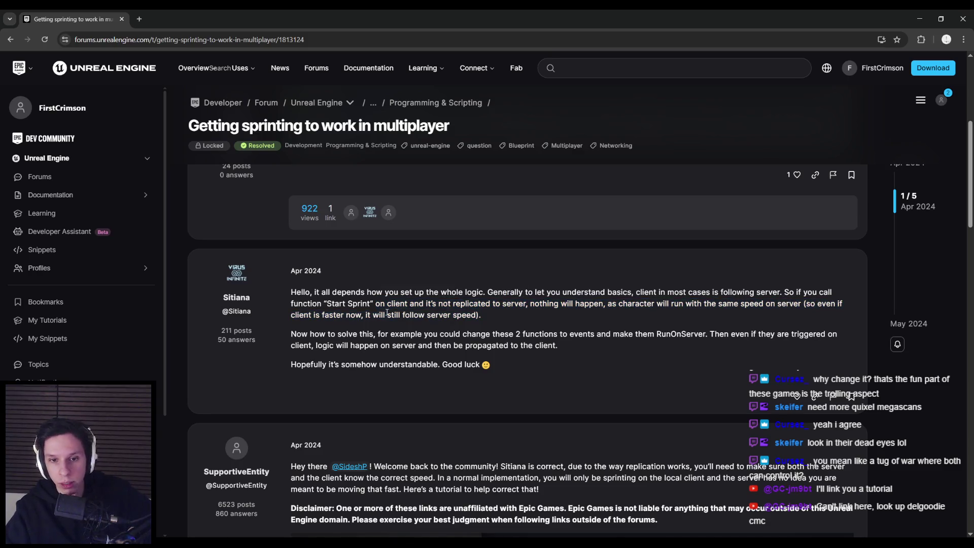
{"action": "mouse_move", "coordinate": [379, 334]}
{"action": "left_mouse_down"}
{"action": "mouse_move", "coordinate": [784, 334]}
{"action": "mouse_move", "coordinate": [338, 336]}
{"action": "mouse_move", "coordinate": [561, 346]}
{"action": "left_mouse_up"}
{"action": "left_click", "coordinate": [586, 351]}
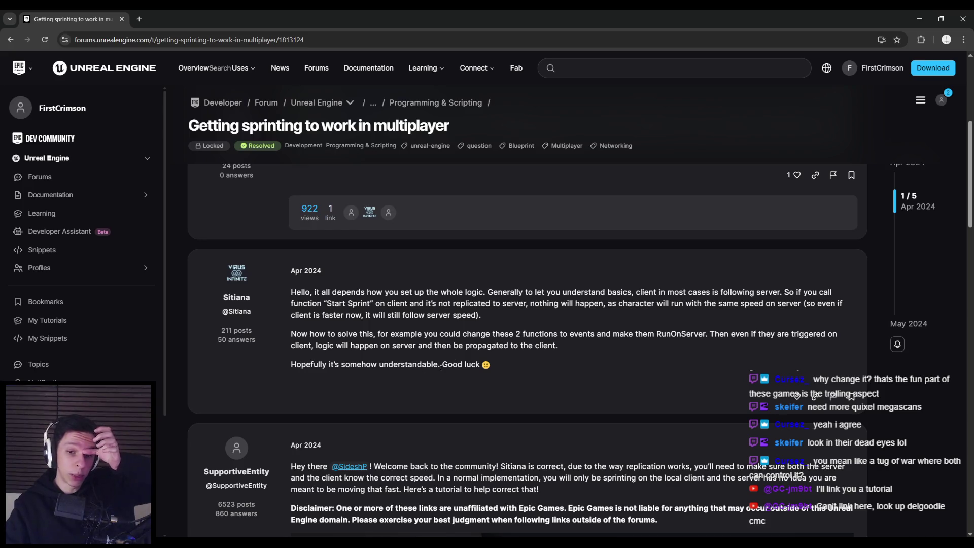
{"action": "left_click_drag", "start_coordinate": [710, 334], "coordinate": [765, 350]}
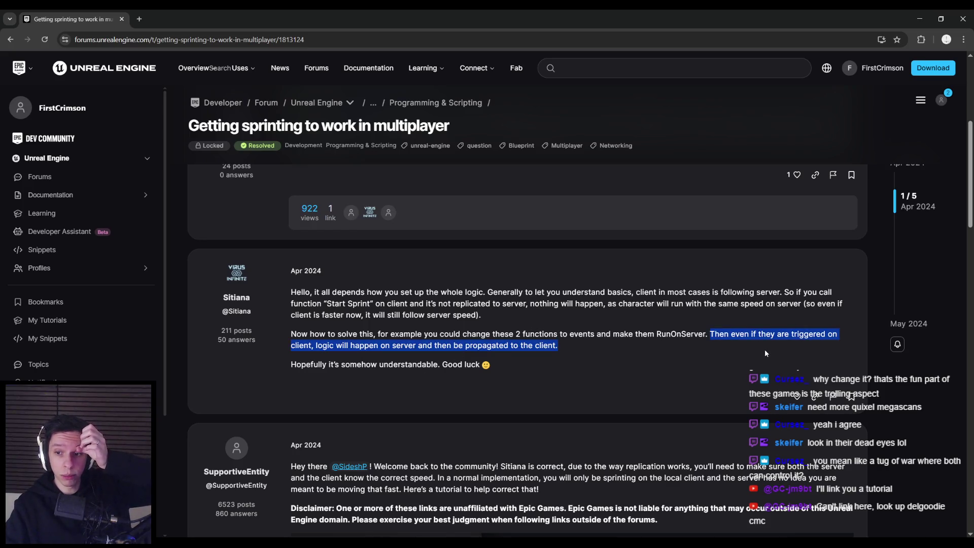
{"action": "left_click", "coordinate": [717, 350]}
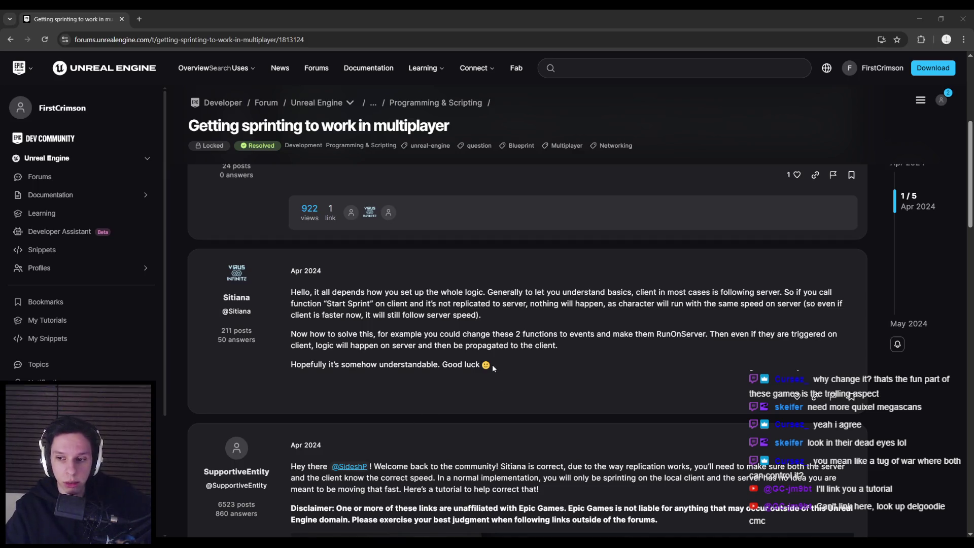
Step: Open the embedded 'How To Replicate Sprinting' tutorial in a new tab
{"action": "scroll", "coordinate": [492, 365], "scroll_direction": "down", "scroll_amount": 3}
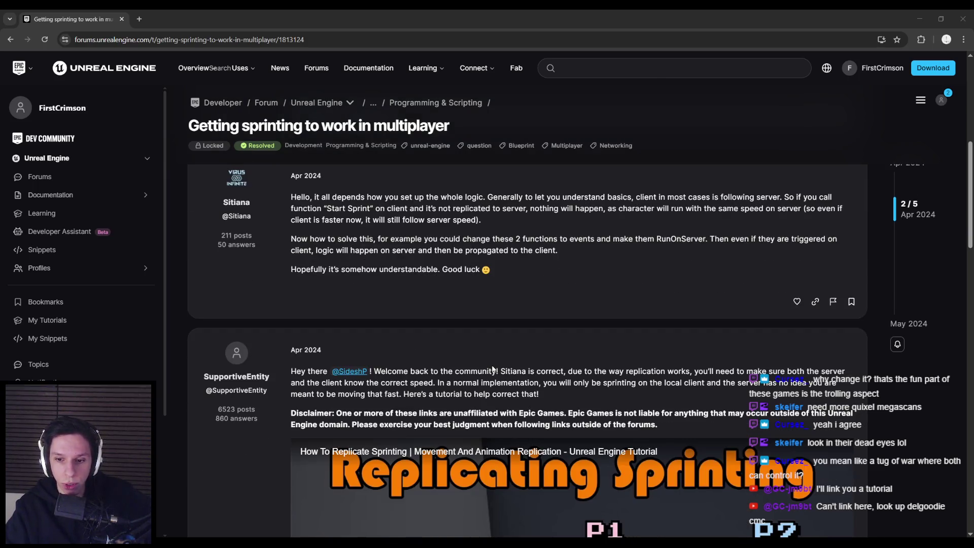
{"action": "scroll", "coordinate": [492, 368], "scroll_direction": "down", "scroll_amount": 5}
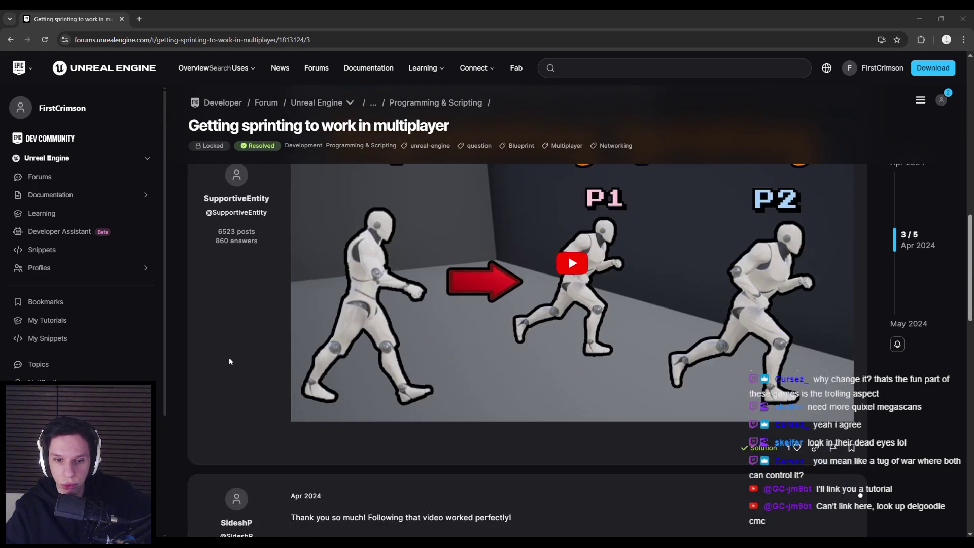
{"action": "scroll", "coordinate": [230, 361], "scroll_direction": "up", "scroll_amount": 5}
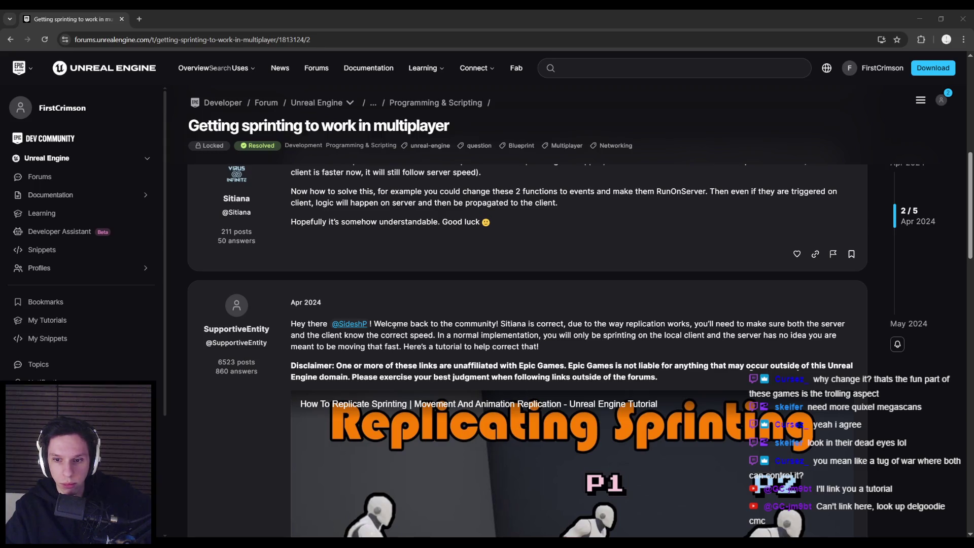
{"action": "scroll", "coordinate": [392, 325], "scroll_direction": "down", "scroll_amount": 2}
{"action": "middle_click", "coordinate": [396, 321]}
{"action": "key", "text": "ctrl+Tab"}
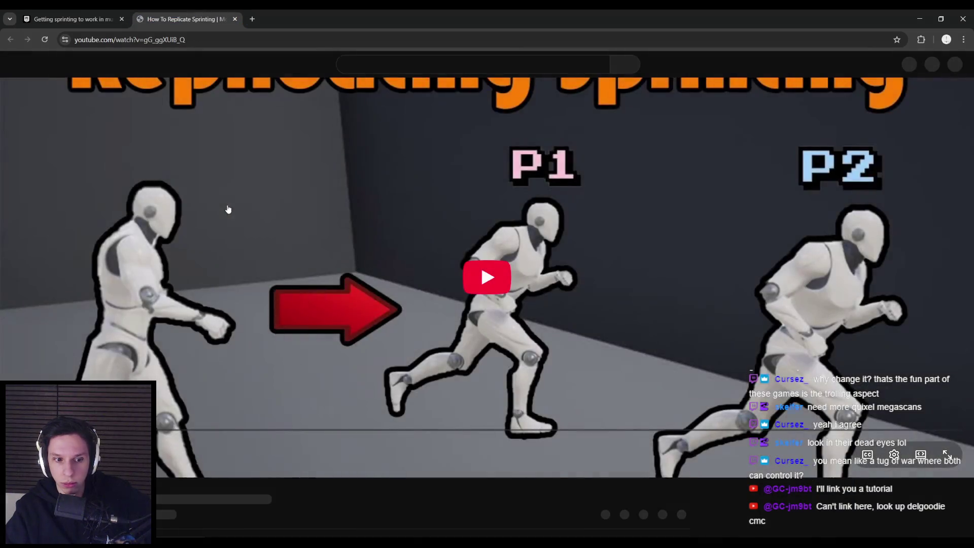
Step: Read through the comments under the replication tutorial video
{"action": "scroll", "coordinate": [211, 250], "scroll_direction": "down", "scroll_amount": 2}
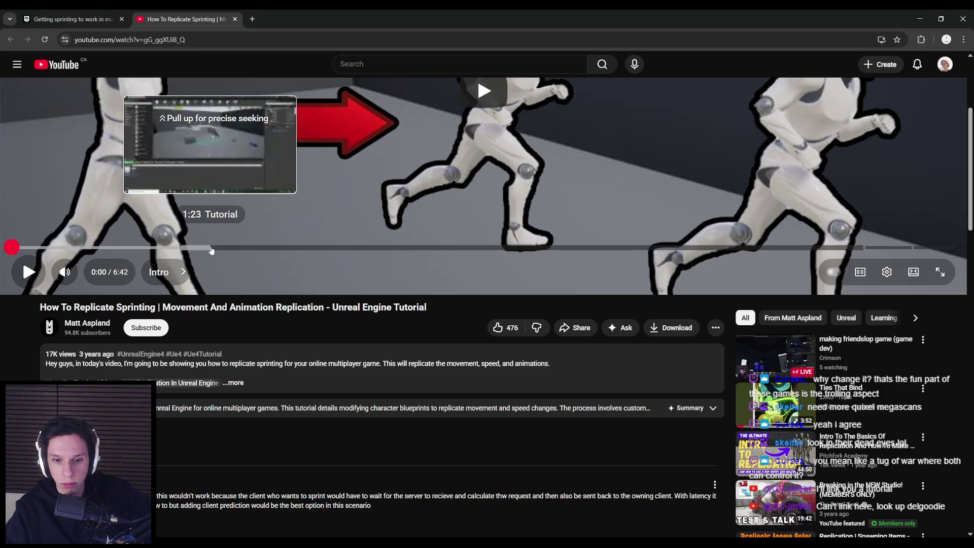
{"action": "scroll", "coordinate": [212, 250], "scroll_direction": "down", "scroll_amount": 2}
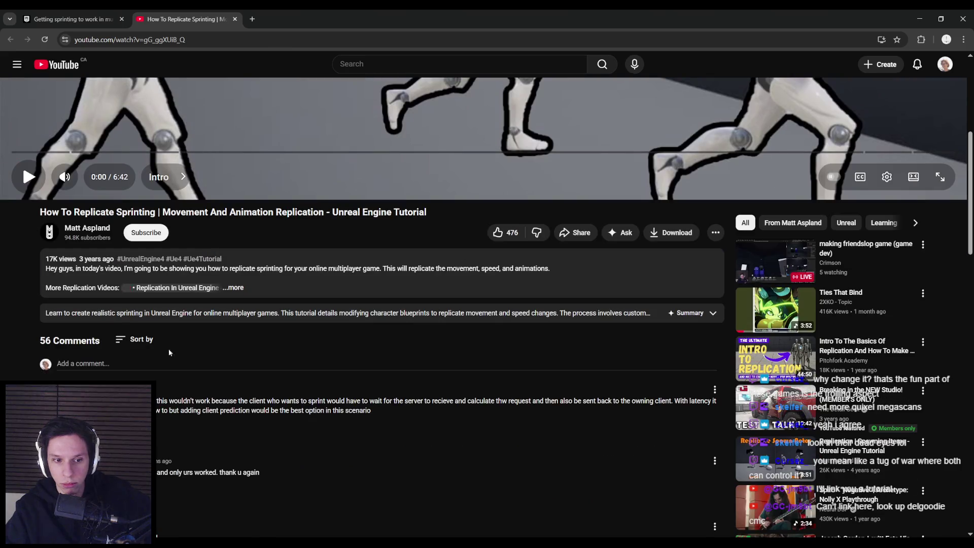
{"action": "mouse_move", "coordinate": [157, 401]}
{"action": "left_mouse_down"}
{"action": "mouse_move", "coordinate": [186, 411]}
{"action": "mouse_move", "coordinate": [399, 414]}
{"action": "left_mouse_up"}
{"action": "left_click", "coordinate": [400, 414]}
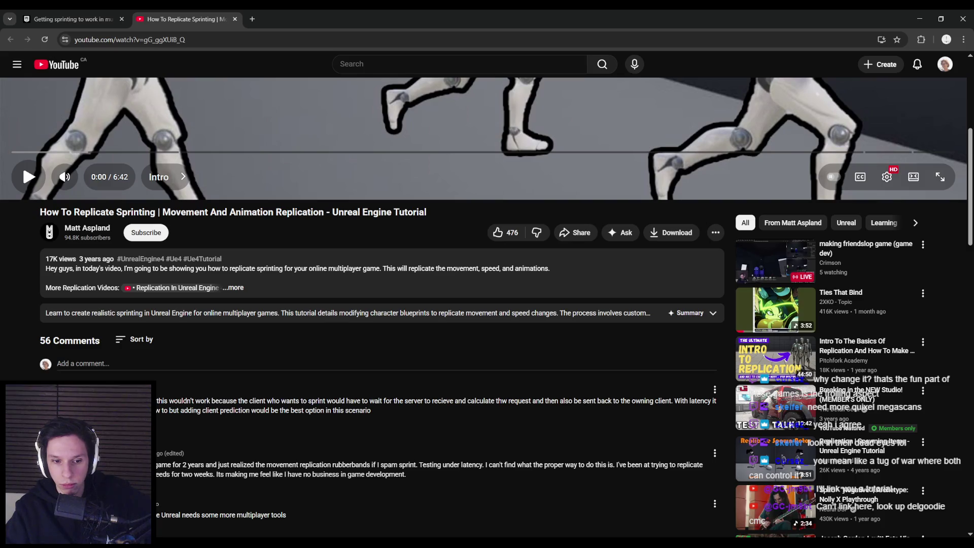
{"action": "scroll", "coordinate": [169, 412], "scroll_direction": "up", "scroll_amount": 5}
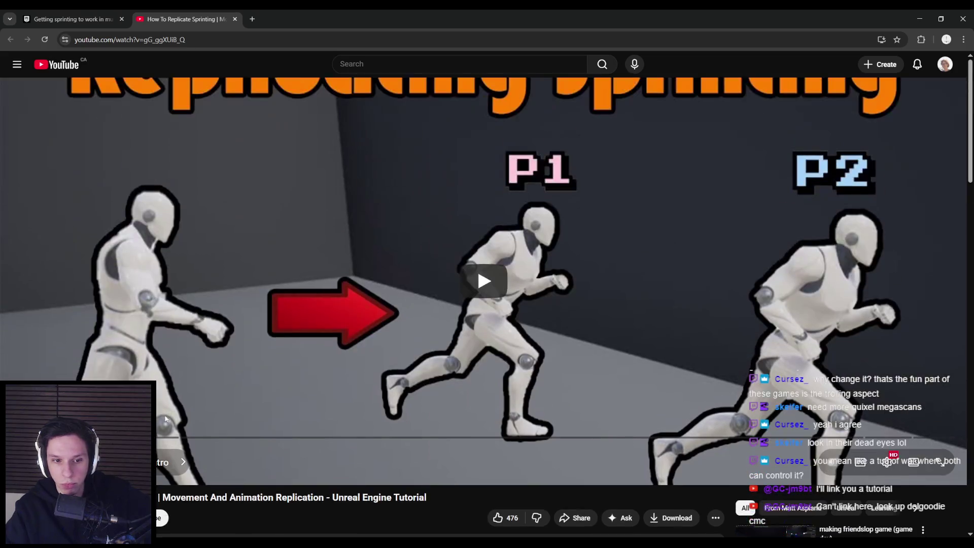
{"action": "scroll", "coordinate": [169, 412], "scroll_direction": "down", "scroll_amount": 3}
{"action": "scroll", "coordinate": [169, 412], "scroll_direction": "down", "scroll_amount": 2}
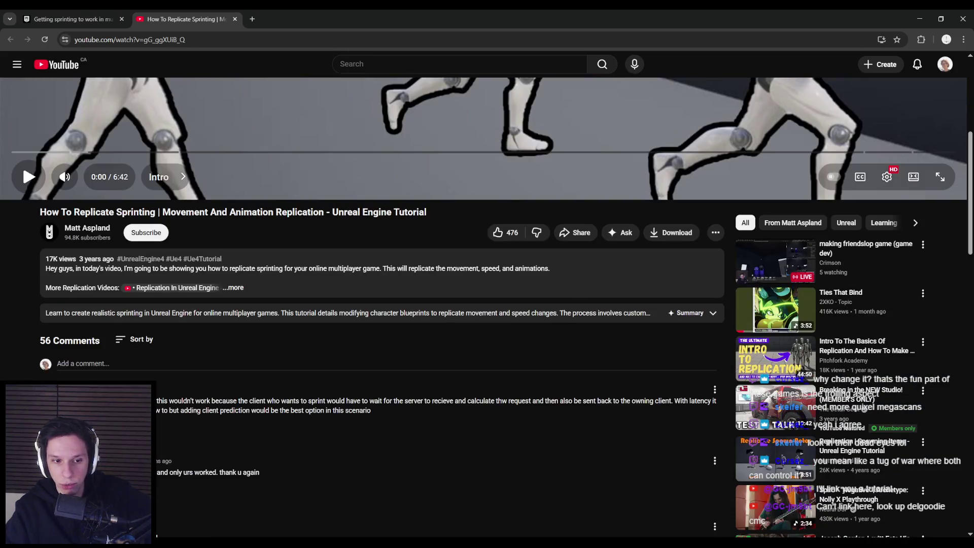
{"action": "triple_click", "coordinate": [385, 414]}
{"action": "left_click", "coordinate": [384, 416]}
{"action": "scroll", "coordinate": [182, 401], "scroll_direction": "up", "scroll_amount": 5}
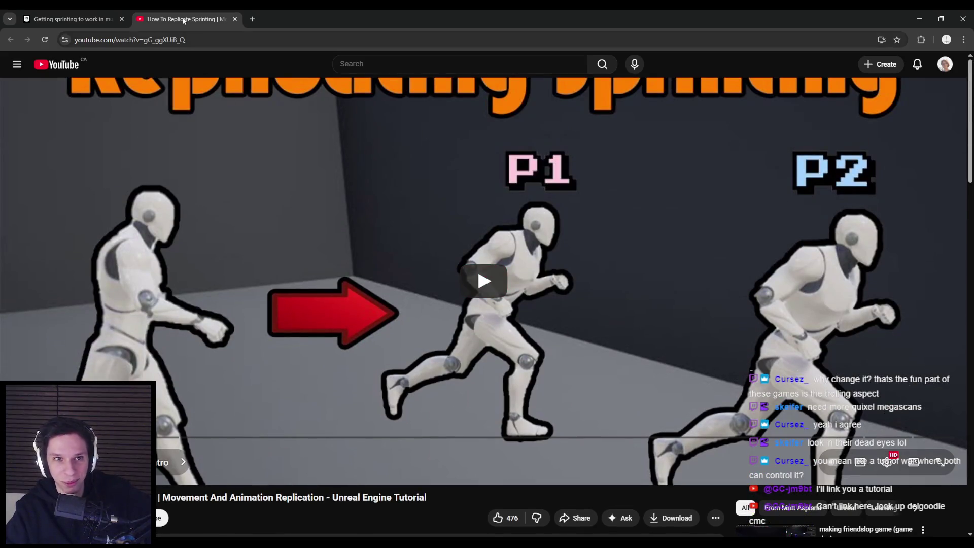
Step: Search YouTube for 'delgoodie cmc' and open the delgoodie channel
{"action": "left_click", "coordinate": [390, 60]}
{"action": "type", "text": "delgoodie cmc"}
{"action": "key", "text": "Return"}
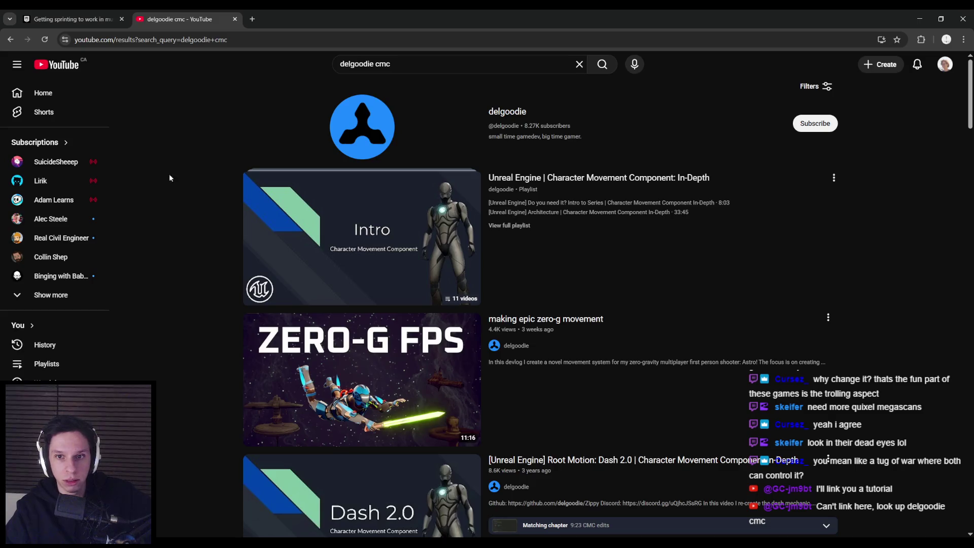
{"action": "mouse_move", "coordinate": [574, 203]}
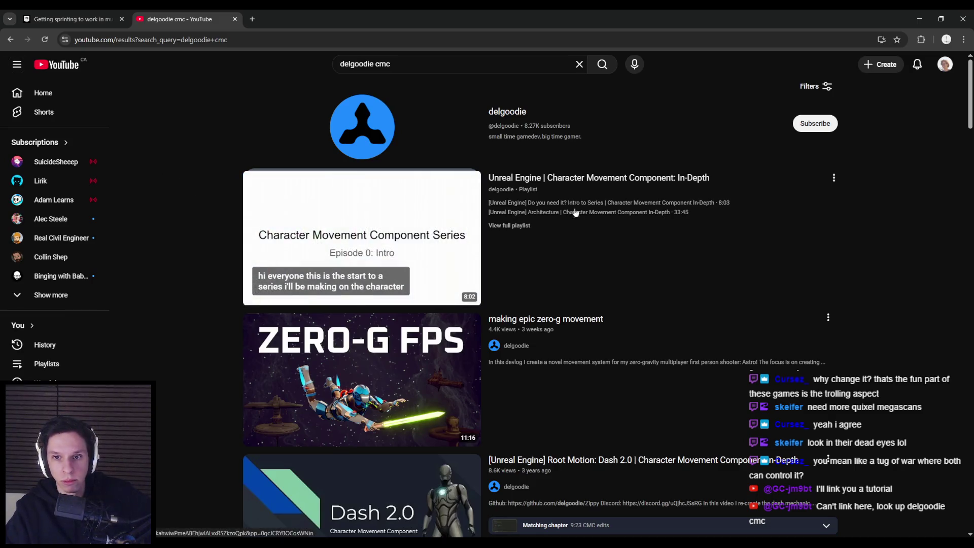
{"action": "left_click", "coordinate": [506, 112]}
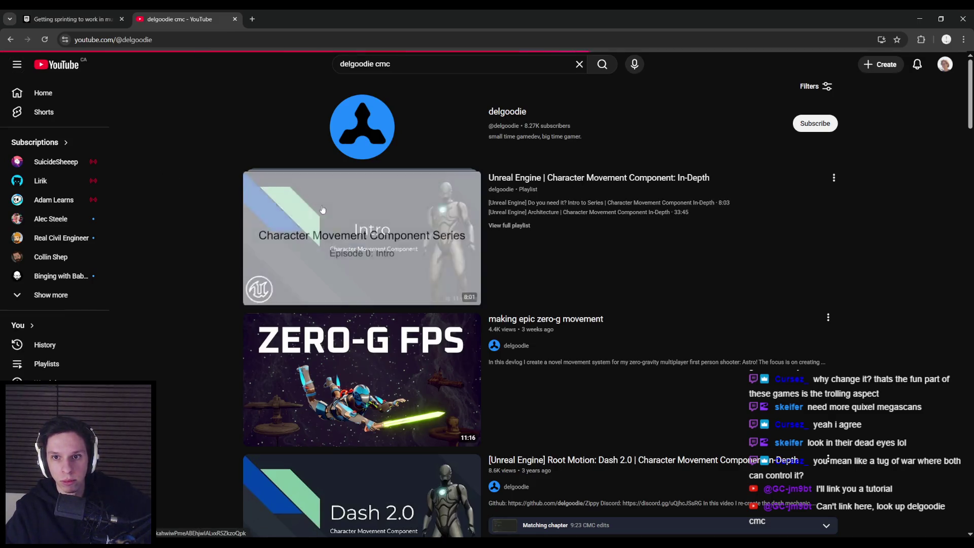
Step: Browse the channel's Videos list and open the Setup & Sprinting CMC video
{"action": "left_click", "coordinate": [281, 194]}
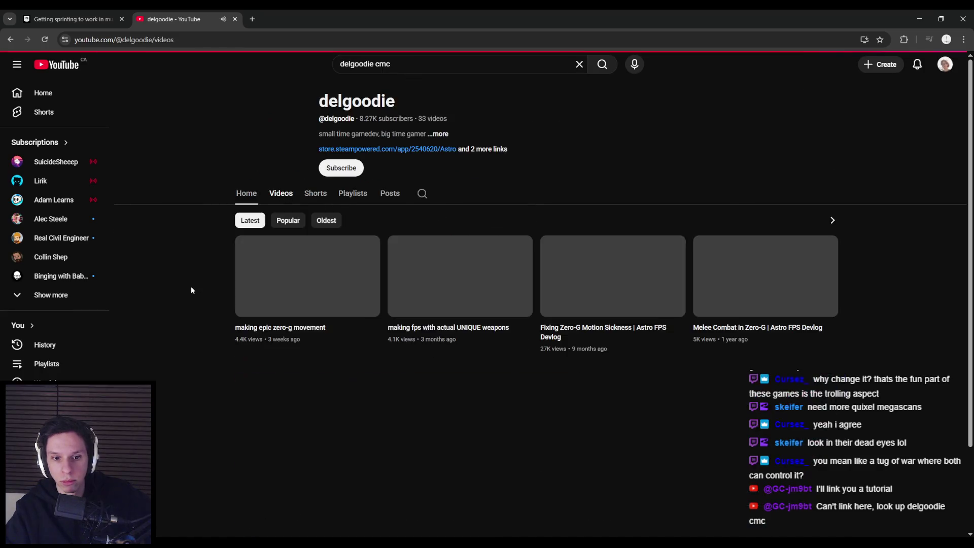
{"action": "scroll", "coordinate": [189, 288], "scroll_direction": "down", "scroll_amount": 4}
{"action": "scroll", "coordinate": [188, 286], "scroll_direction": "up", "scroll_amount": 3}
{"action": "scroll", "coordinate": [188, 286], "scroll_direction": "down", "scroll_amount": 10}
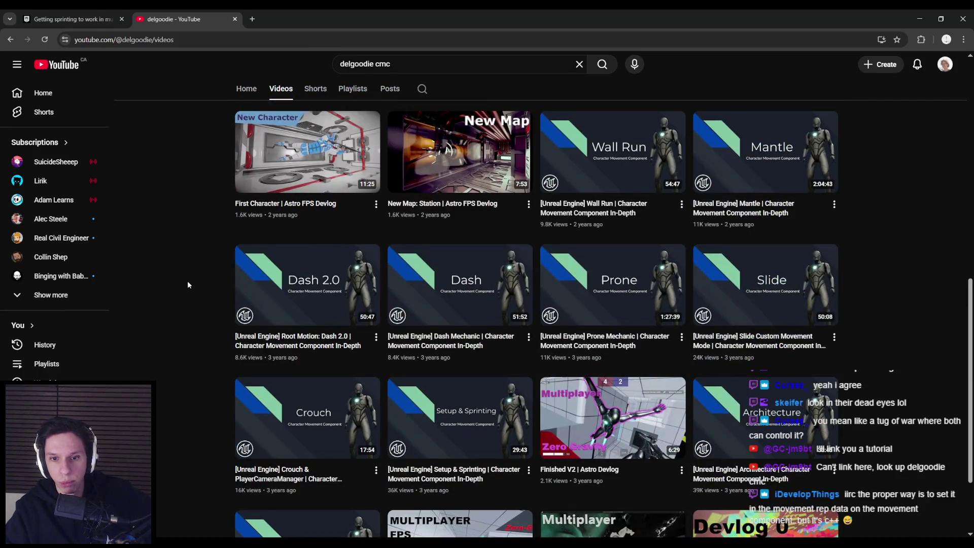
{"action": "scroll", "coordinate": [187, 284], "scroll_direction": "down", "scroll_amount": 1}
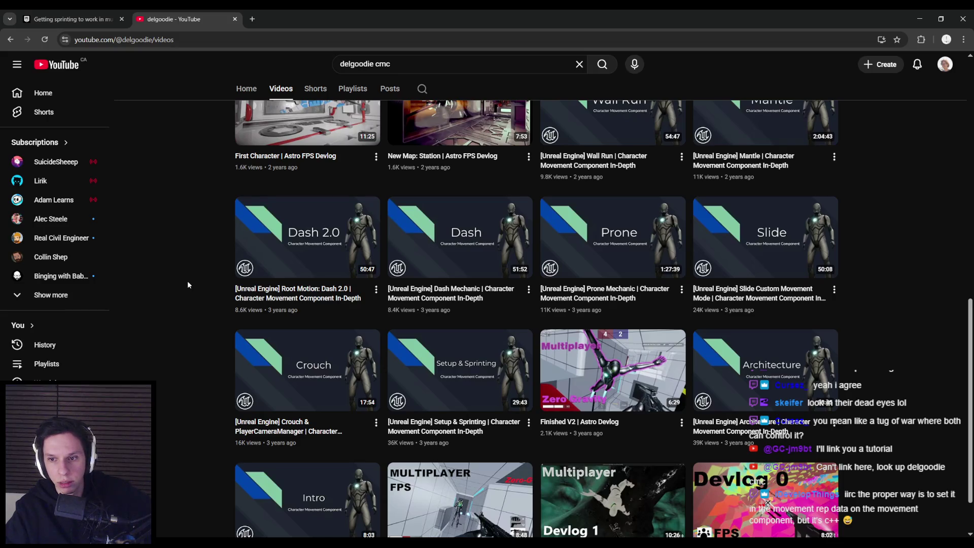
{"action": "scroll", "coordinate": [187, 285], "scroll_direction": "down", "scroll_amount": 1}
{"action": "left_click", "coordinate": [447, 324]}
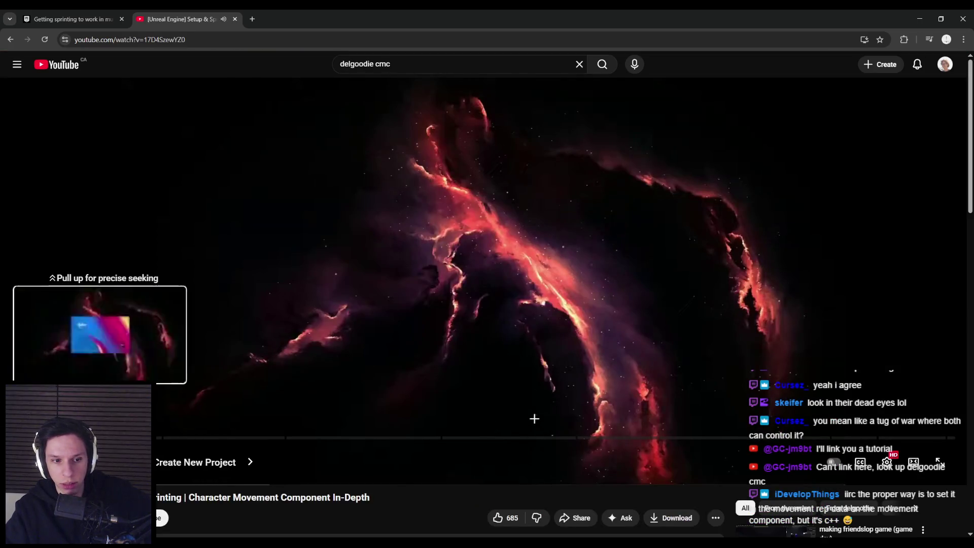
Step: Scrub the tutorial past the intro through Compressed Flags to the ZippyCharacterMovementComponent.cpp code
{"action": "left_click_drag", "start_coordinate": [110, 438], "coordinate": [172, 439]}
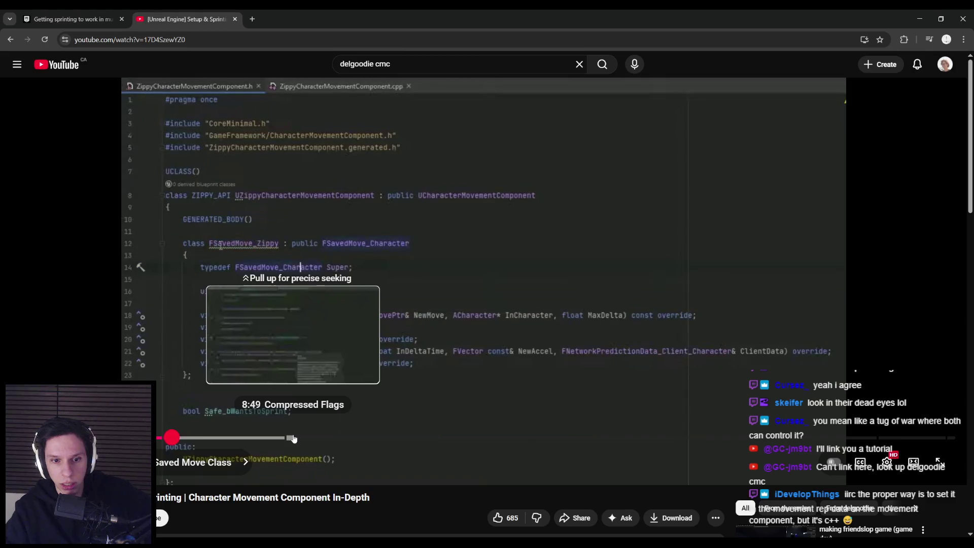
{"action": "left_click", "coordinate": [287, 438]}
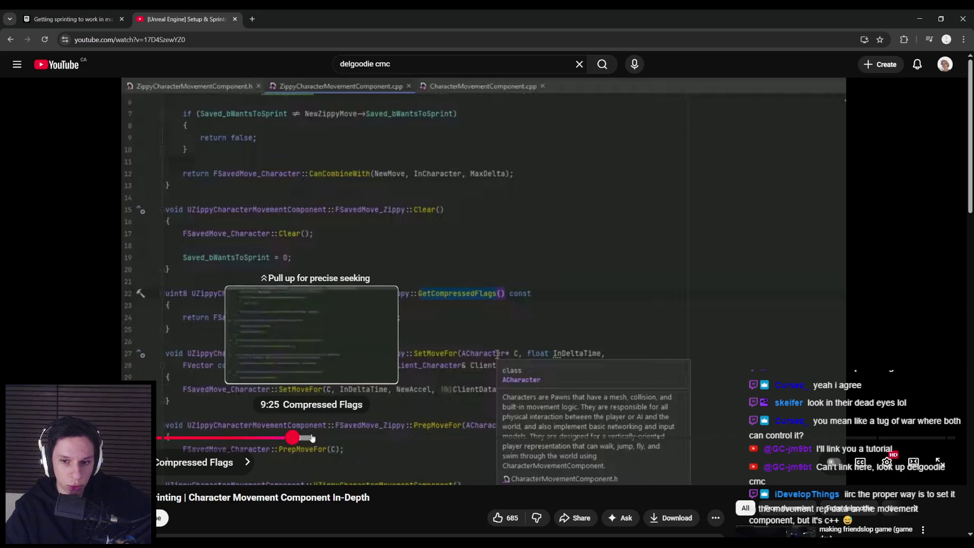
{"action": "left_click", "coordinate": [311, 438]}
{"action": "left_click", "coordinate": [342, 438]}
{"action": "left_click_drag", "start_coordinate": [365, 440], "coordinate": [455, 441]}
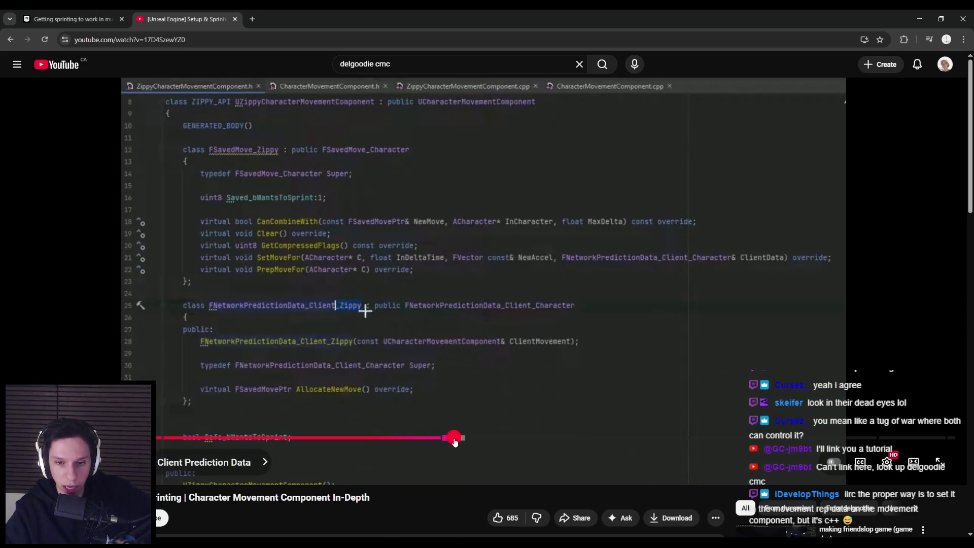
{"action": "left_click", "coordinate": [480, 440]}
Step: Pause the video on the header code, then skip a little further ahead
{"action": "left_click_drag", "start_coordinate": [453, 440], "coordinate": [627, 439]}
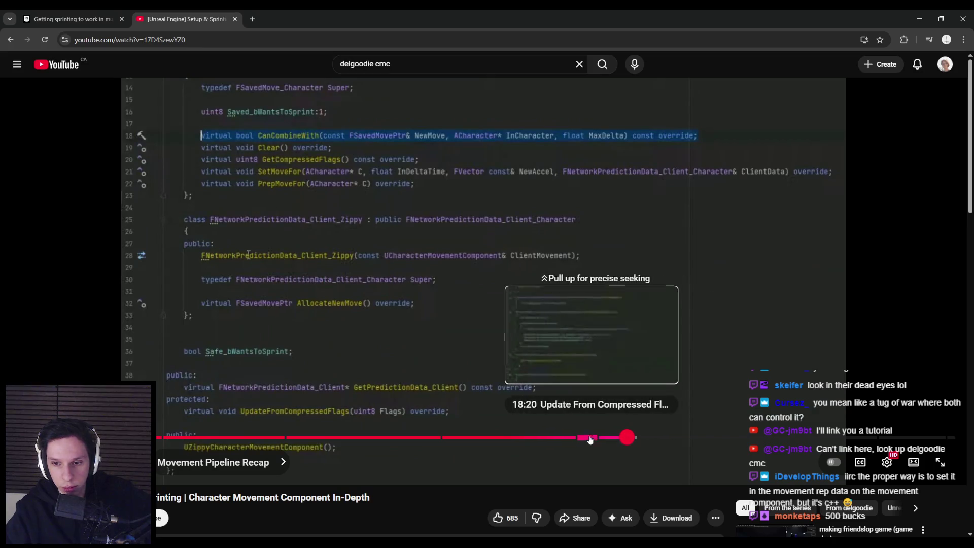
{"action": "left_click", "coordinate": [579, 398]}
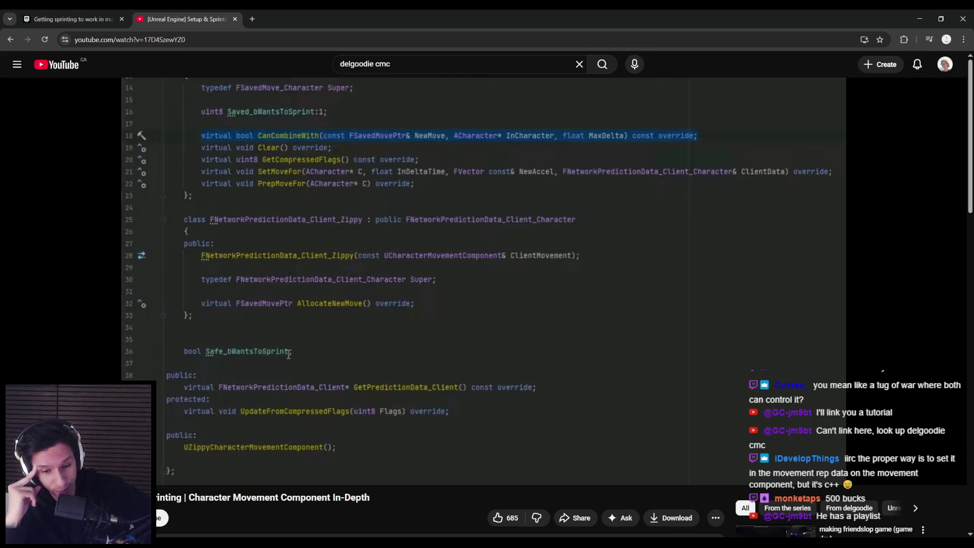
{"action": "mouse_move", "coordinate": [512, 288]}
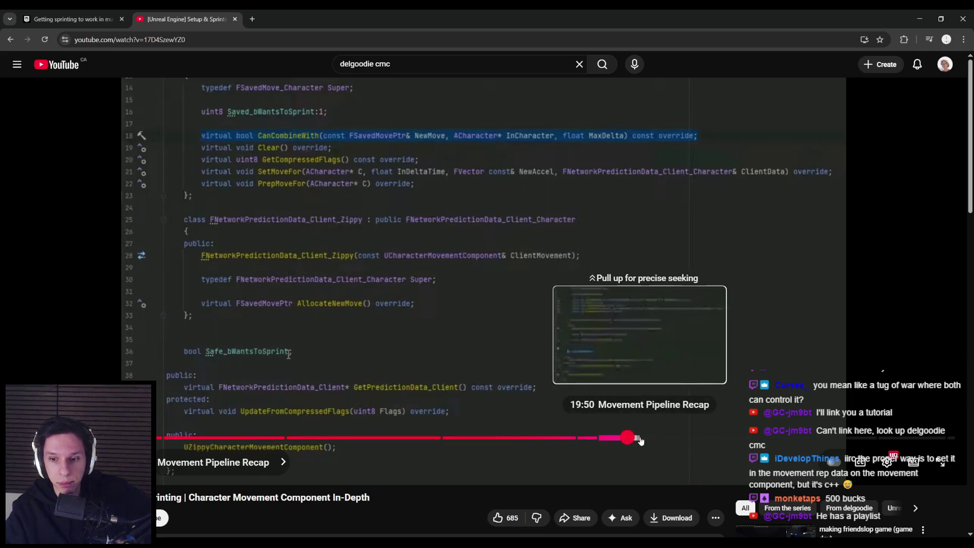
{"action": "mouse_move", "coordinate": [657, 443]}
{"action": "left_mouse_down"}
{"action": "mouse_move", "coordinate": [639, 442]}
{"action": "mouse_move", "coordinate": [923, 437]}
{"action": "mouse_move", "coordinate": [878, 438]}
{"action": "left_mouse_up"}
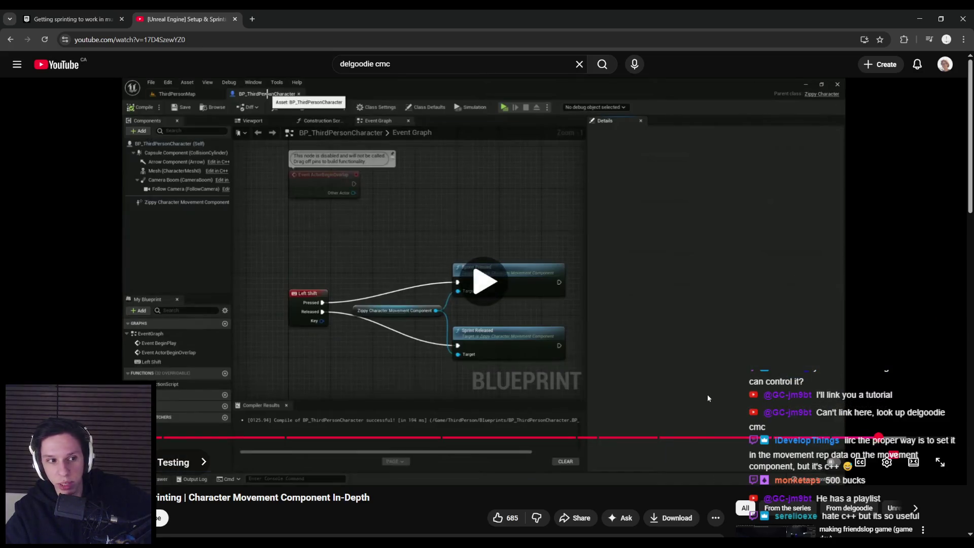
Step: Resume playback and skip to the 28:47 Testing chapter with side-by-side server and client windows
{"action": "left_click", "coordinate": [708, 398]}
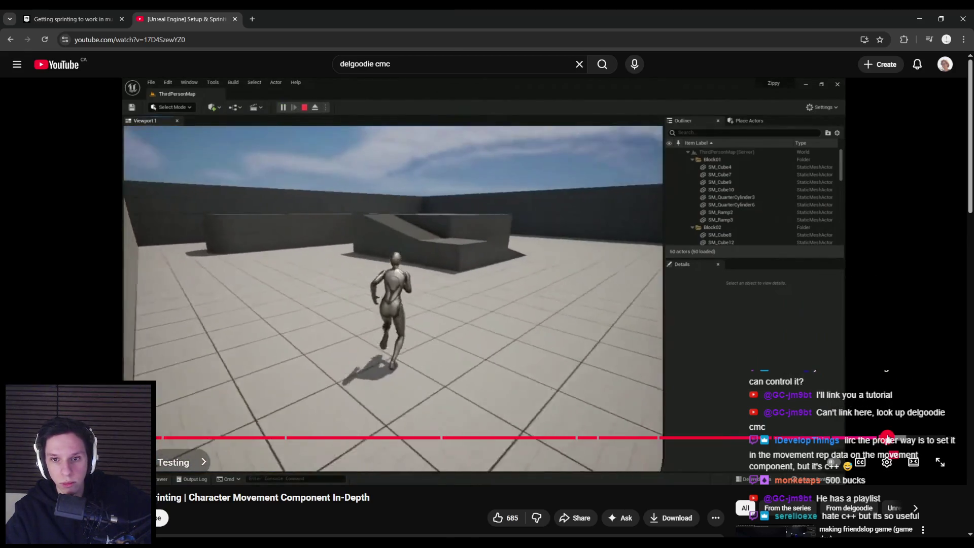
{"action": "left_click_drag", "start_coordinate": [888, 439], "coordinate": [916, 438]}
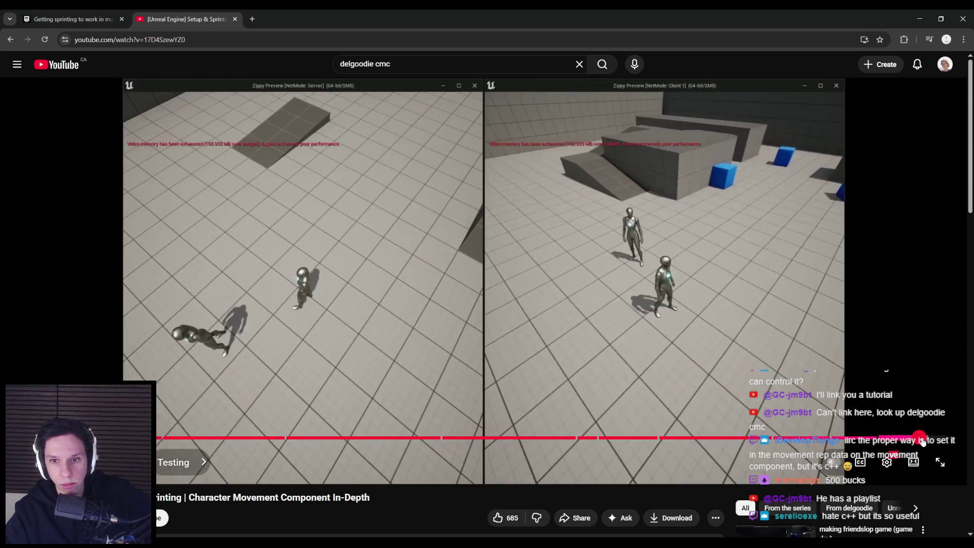
{"action": "left_click_drag", "start_coordinate": [920, 438], "coordinate": [938, 441]}
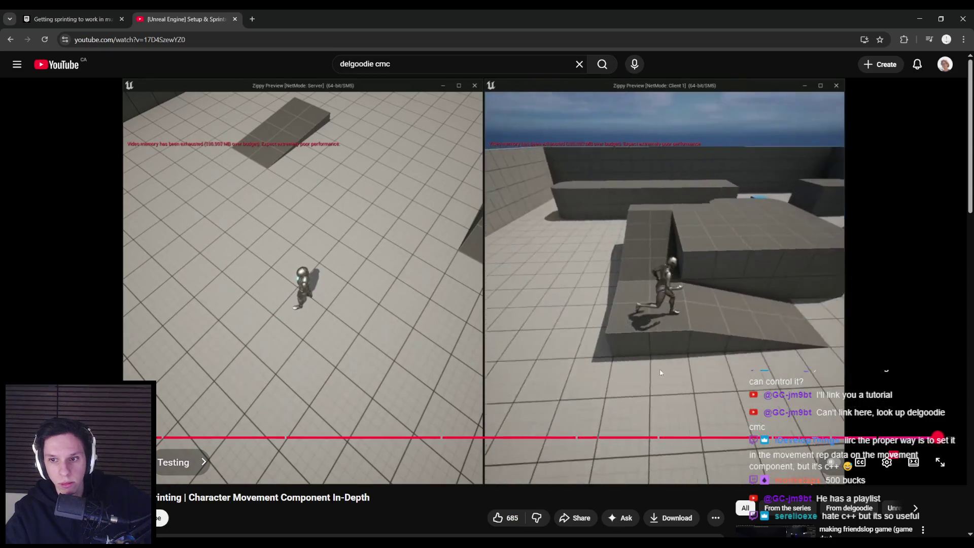
Step: Pause the video and reread the forum thread's replies about replicating sprint
{"action": "left_click", "coordinate": [558, 355]}
{"action": "scroll", "coordinate": [537, 369], "scroll_direction": "down", "scroll_amount": 6}
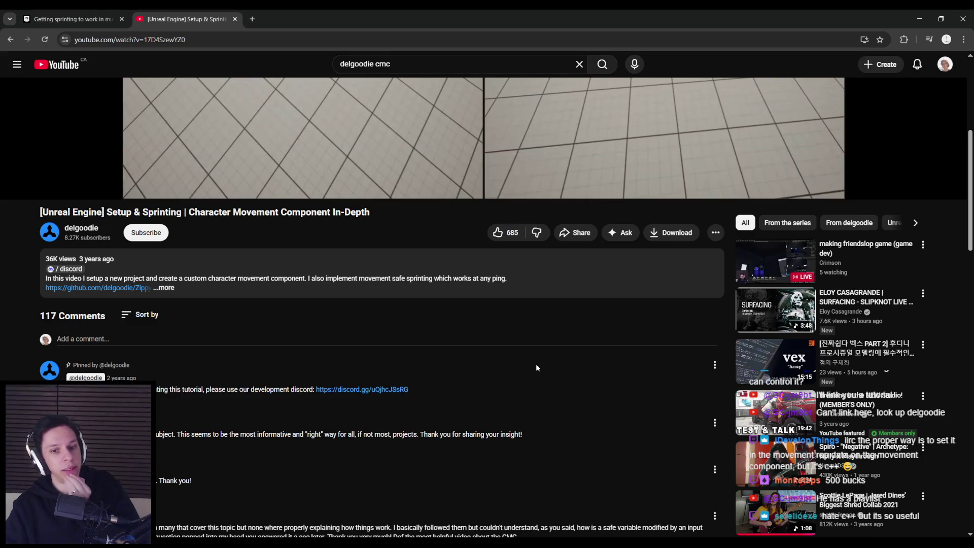
{"action": "scroll", "coordinate": [537, 368], "scroll_direction": "up", "scroll_amount": 6}
{"action": "left_click", "coordinate": [60, 15]}
{"action": "key", "text": "ctrl+Tab"}
{"action": "left_click", "coordinate": [68, 15]}
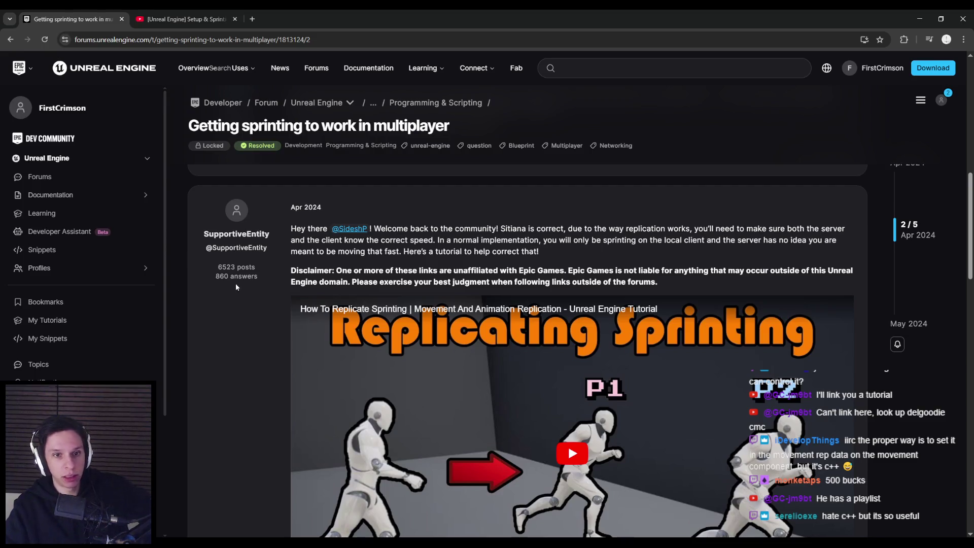
{"action": "scroll", "coordinate": [234, 283], "scroll_direction": "down", "scroll_amount": 7}
{"action": "scroll", "coordinate": [214, 282], "scroll_direction": "up", "scroll_amount": 5}
{"action": "scroll", "coordinate": [214, 286], "scroll_direction": "up", "scroll_amount": 5}
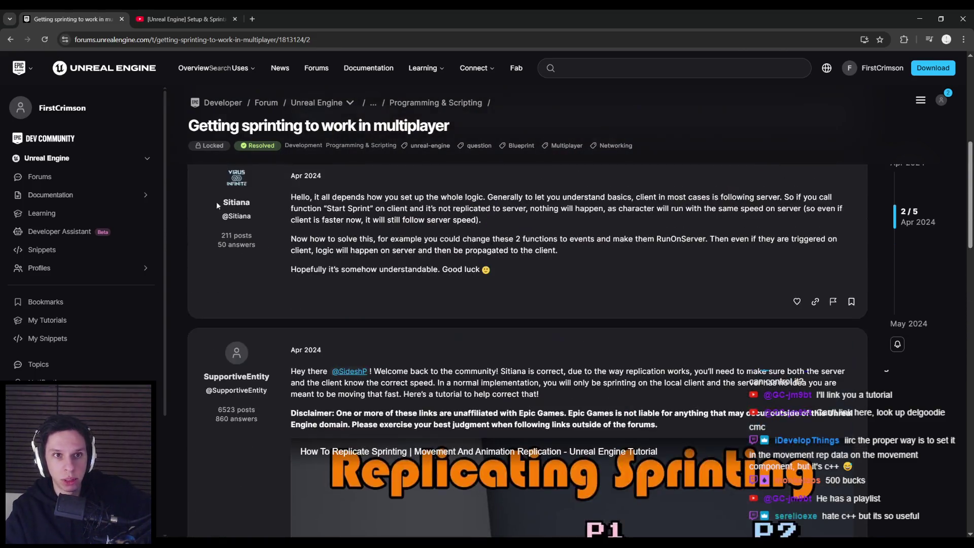
{"action": "key", "text": "ctrl+Tab"}
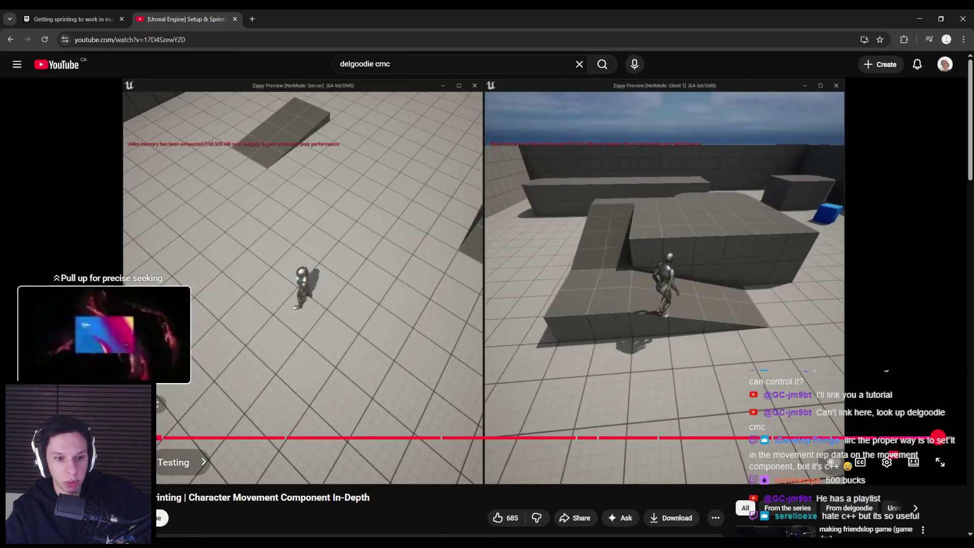
Step: Scrub the tutorial through the header code into the Saved Move Class .cpp functions
{"action": "left_click_drag", "start_coordinate": [98, 438], "coordinate": [259, 441]}
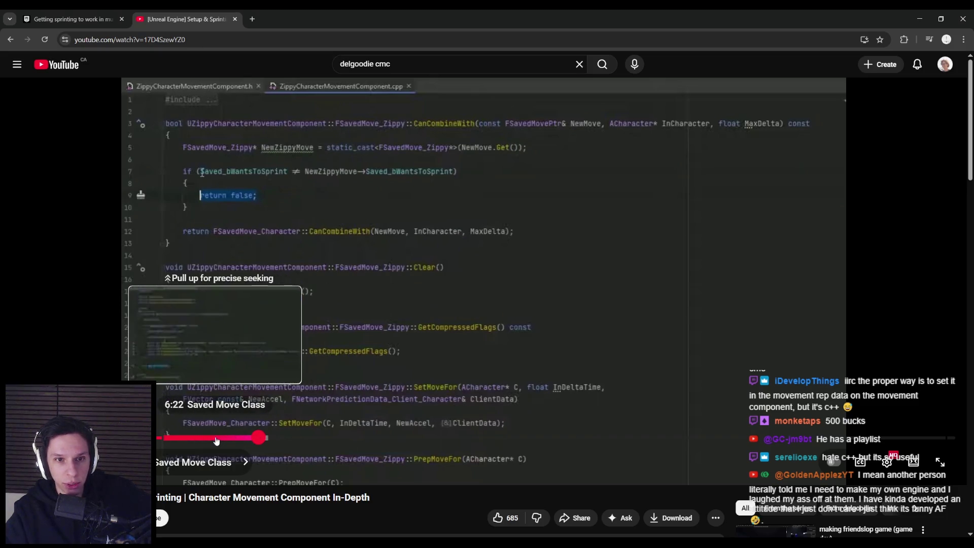
{"action": "mouse_move", "coordinate": [213, 440]}
{"action": "left_mouse_down"}
{"action": "mouse_move", "coordinate": [173, 437]}
{"action": "mouse_move", "coordinate": [195, 439]}
{"action": "mouse_move", "coordinate": [198, 428]}
{"action": "left_mouse_up"}
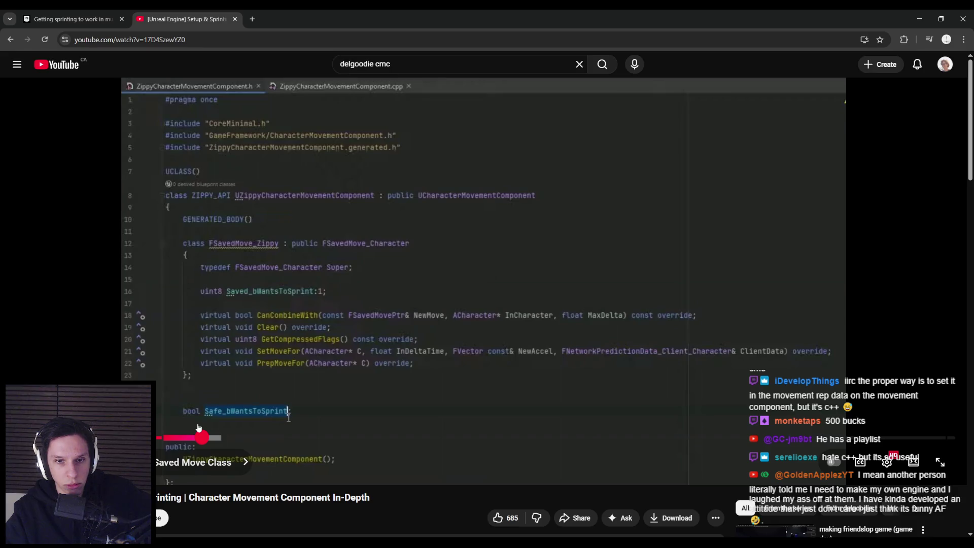
{"action": "left_click_drag", "start_coordinate": [198, 428], "coordinate": [212, 438]}
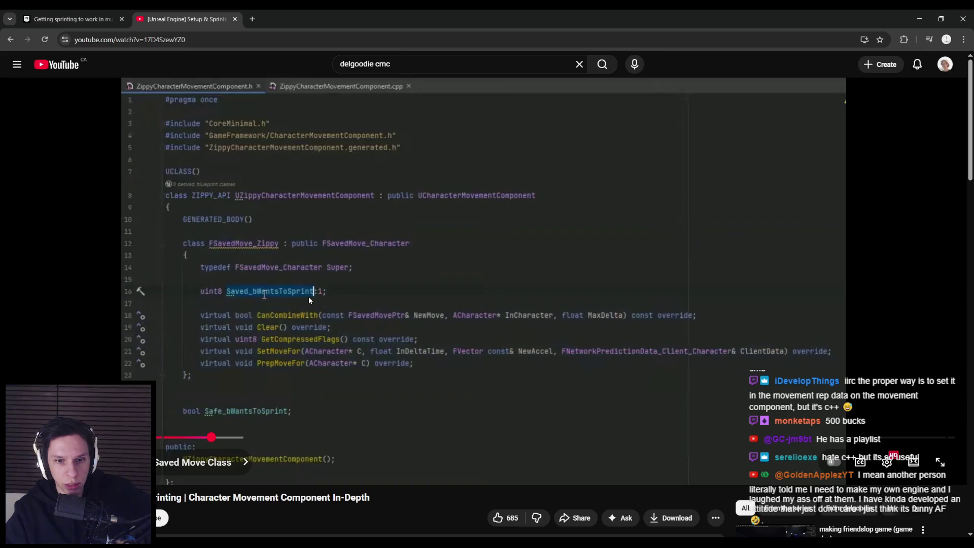
{"action": "left_click_drag", "start_coordinate": [217, 437], "coordinate": [221, 437]}
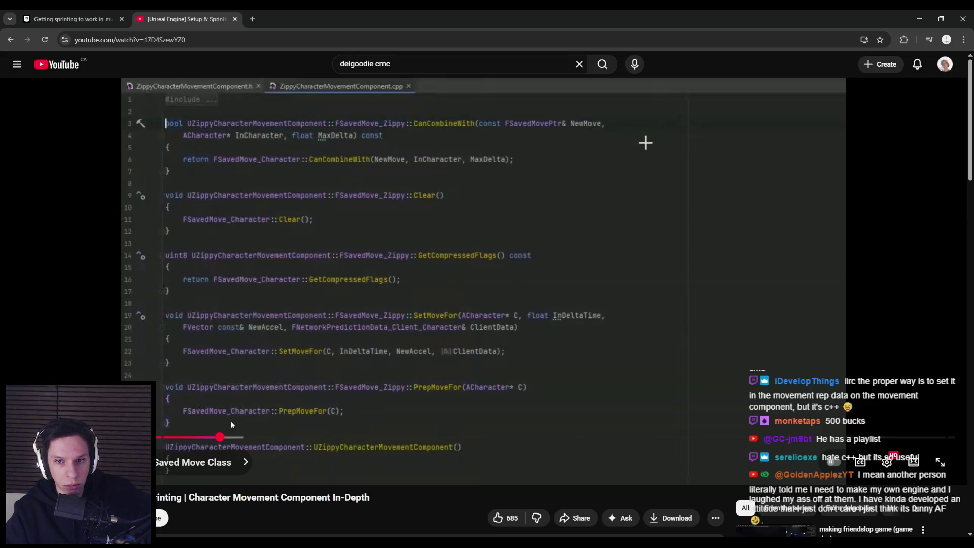
{"action": "left_click_drag", "start_coordinate": [228, 439], "coordinate": [236, 438]}
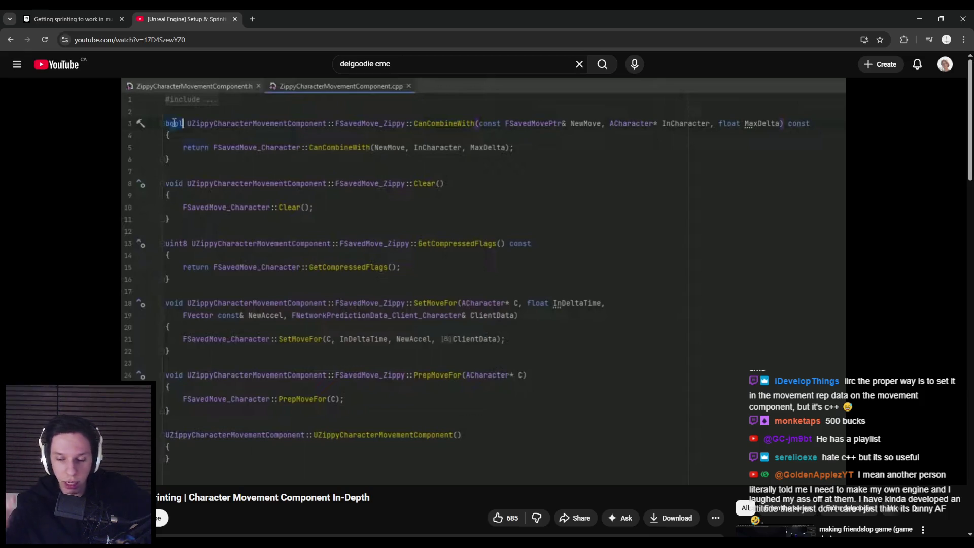
Step: Scrub the YouTube CMC tutorial back past the Saved Move section to the Create Custom CMC header file
{"action": "mouse_move", "coordinate": [215, 361]}
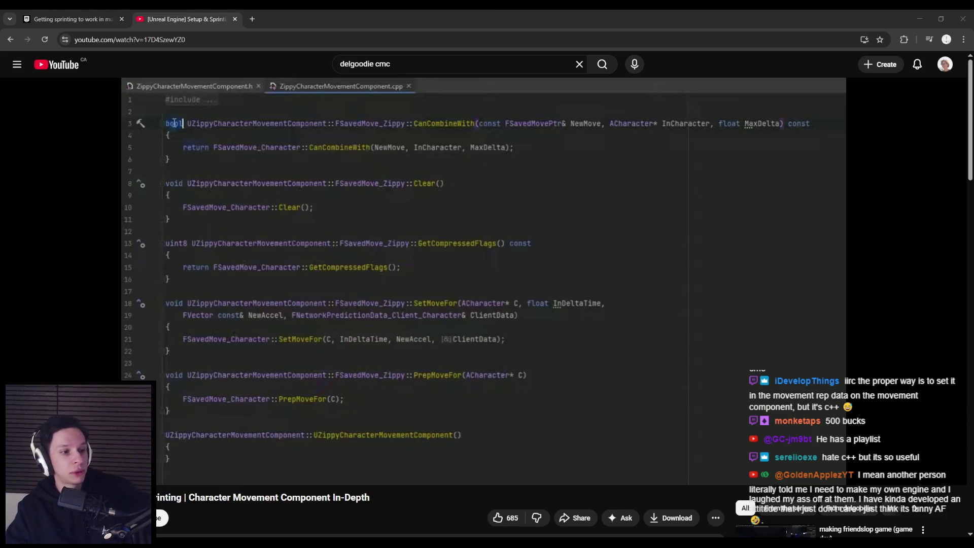
{"action": "left_click", "coordinate": [315, 18]}
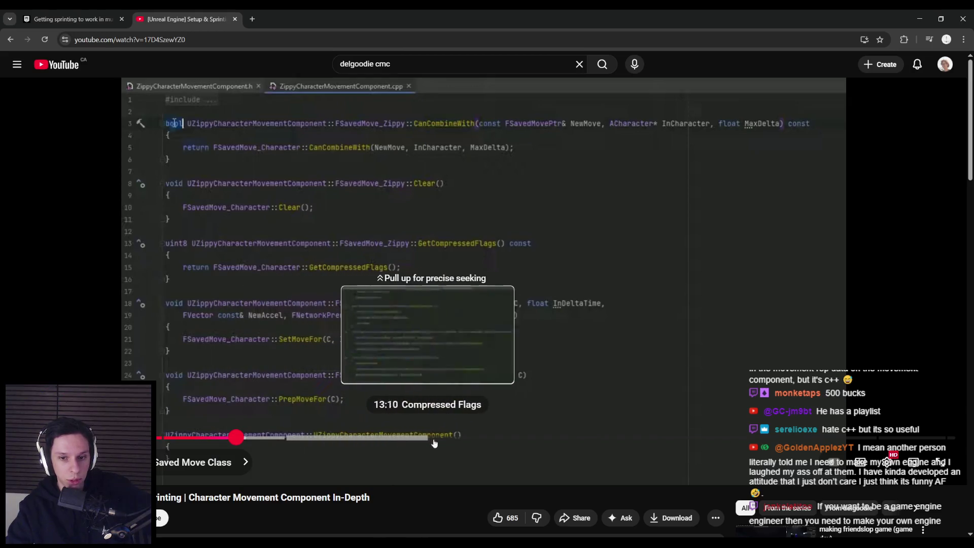
{"action": "mouse_move", "coordinate": [349, 442]}
{"action": "left_mouse_down"}
{"action": "mouse_move", "coordinate": [270, 440]}
{"action": "mouse_move", "coordinate": [307, 441]}
{"action": "mouse_move", "coordinate": [284, 442]}
{"action": "left_mouse_up"}
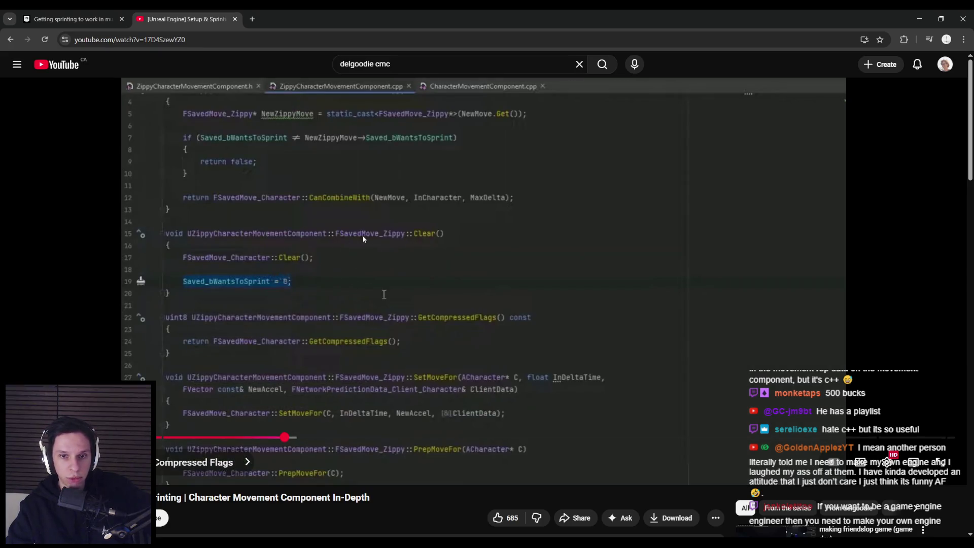
{"action": "left_click", "coordinate": [214, 438]}
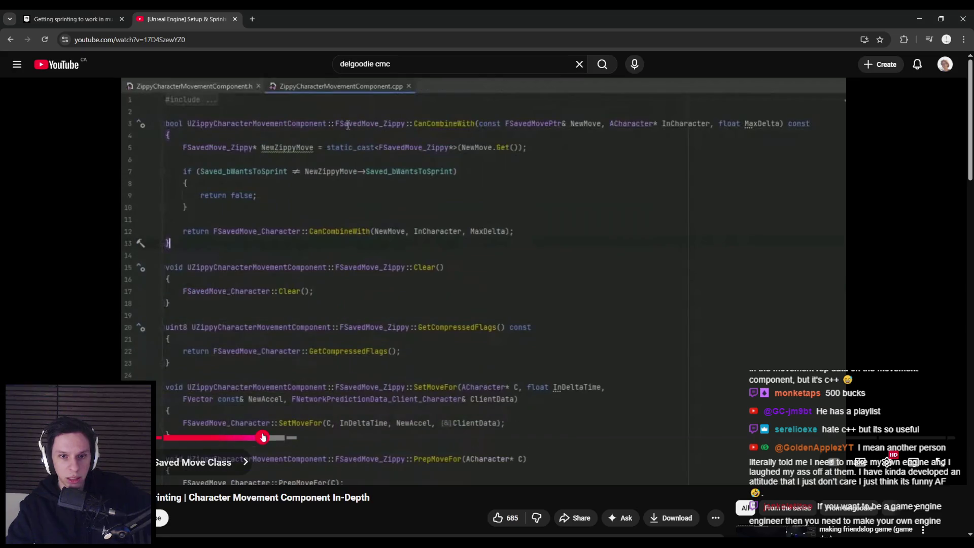
{"action": "mouse_move", "coordinate": [214, 438]}
{"action": "left_mouse_down"}
{"action": "mouse_move", "coordinate": [185, 437]}
{"action": "mouse_move", "coordinate": [246, 437]}
{"action": "left_mouse_up"}
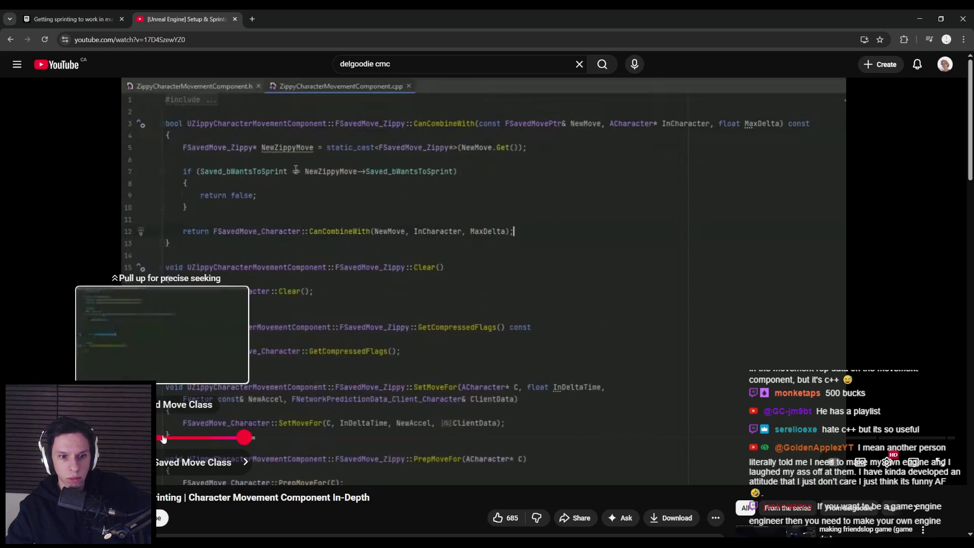
{"action": "left_click", "coordinate": [158, 440]}
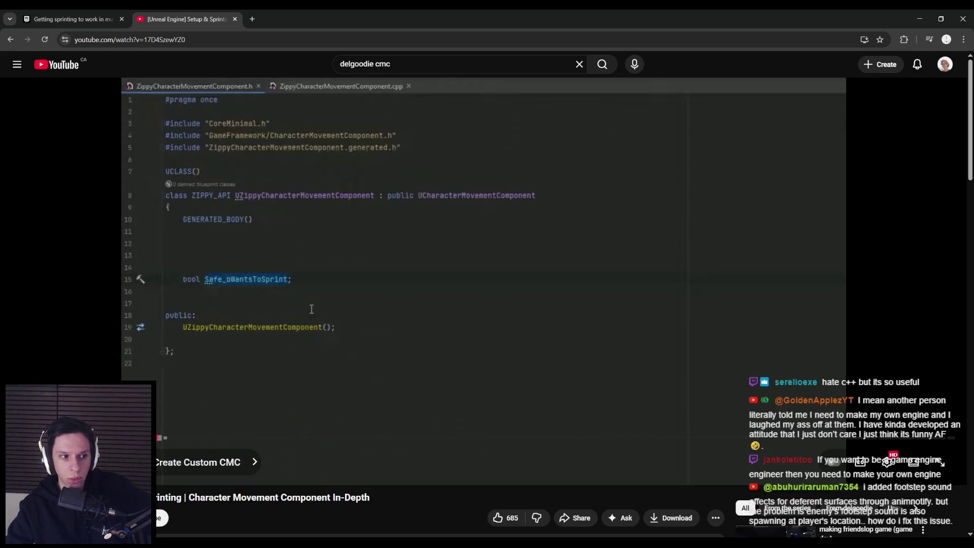
Step: Leave the tutorial on the Create Custom CMC header and switch to the BP_TrainrotPlayerCharacter EventGraph
{"action": "left_click_drag", "start_coordinate": [159, 438], "coordinate": [156, 438]}
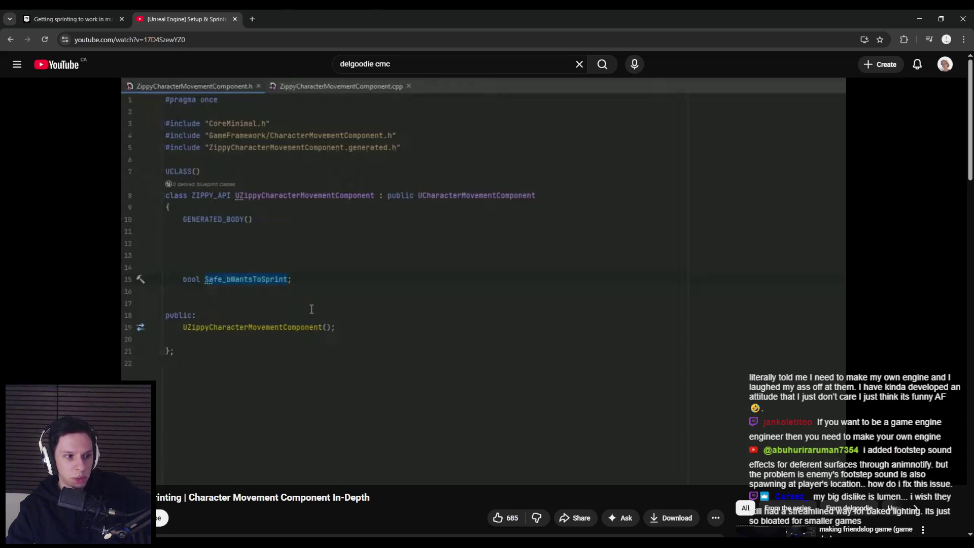
{"action": "mouse_move", "coordinate": [269, 367]}
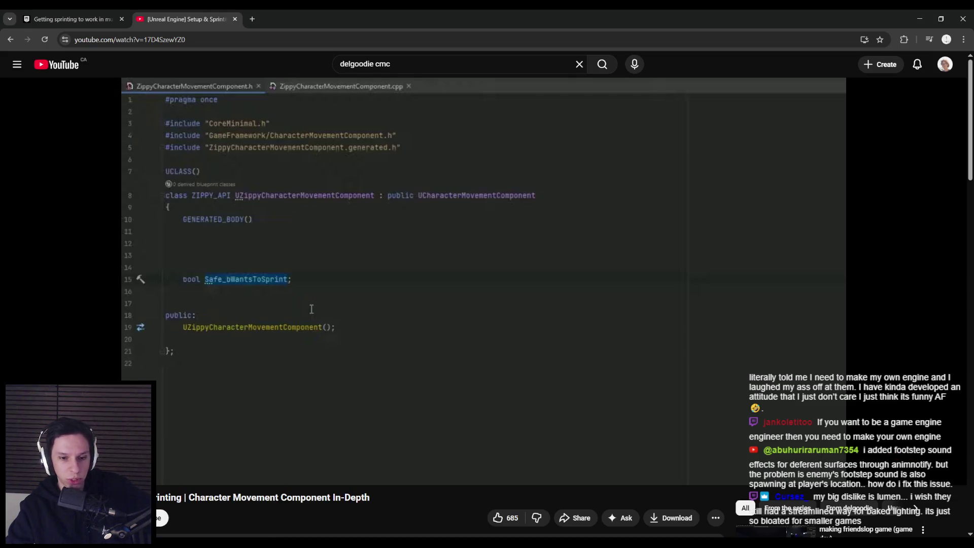
{"action": "left_click", "coordinate": [328, 521]}
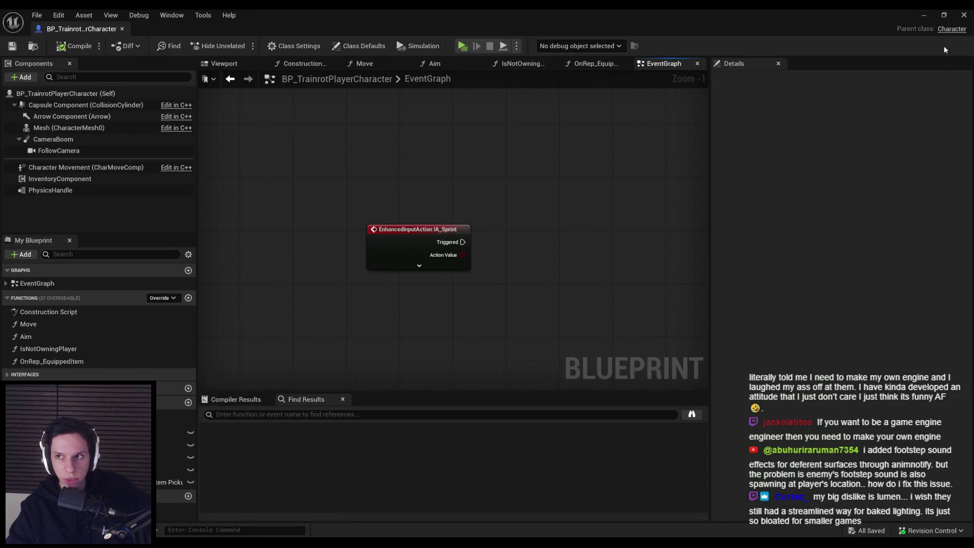
Step: Minimize the Blueprint editor, go up to the 0_Core folder, and search the content browser for 'notify'
{"action": "left_click", "coordinate": [924, 17]}
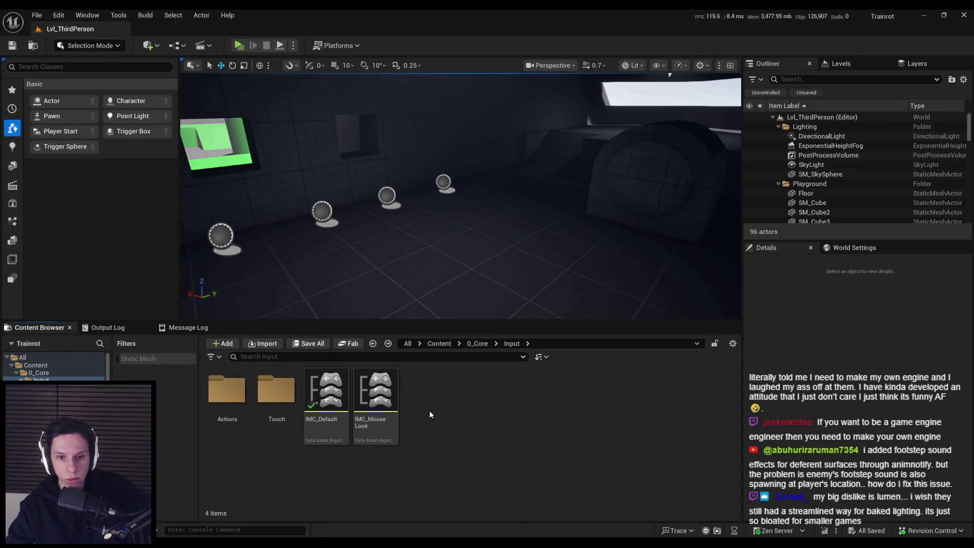
{"action": "left_click", "coordinate": [478, 344]}
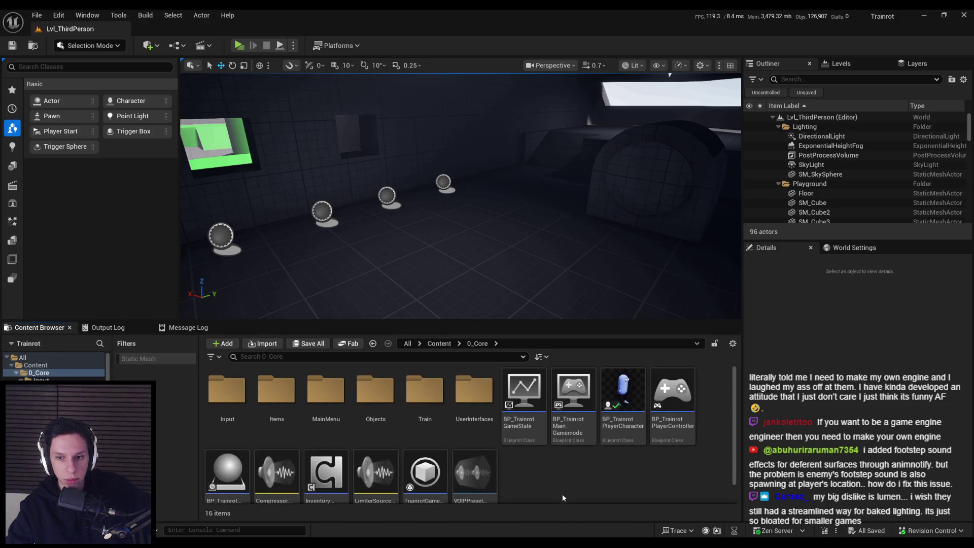
{"action": "scroll", "coordinate": [487, 429], "scroll_direction": "down", "scroll_amount": 1}
{"action": "scroll", "coordinate": [457, 431], "scroll_direction": "up", "scroll_amount": 1}
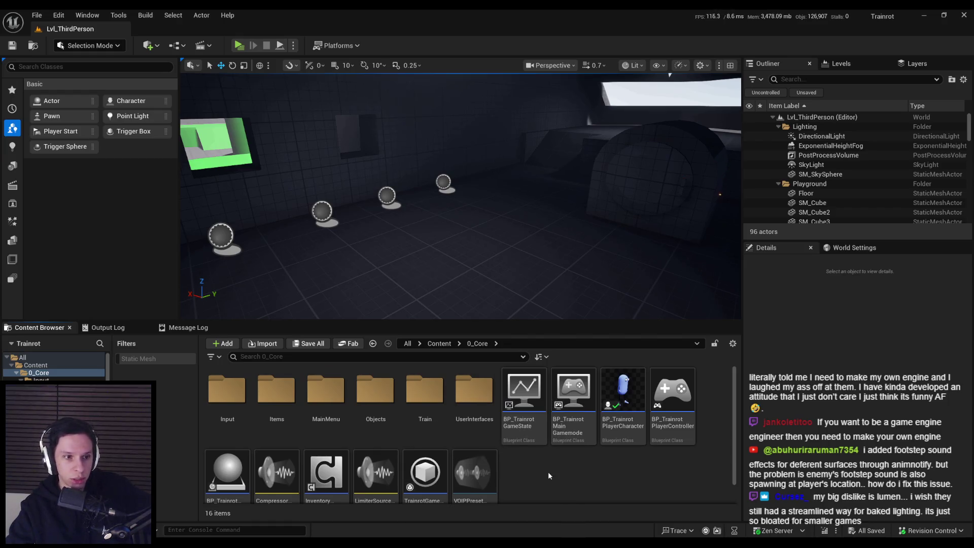
{"action": "scroll", "coordinate": [548, 472], "scroll_direction": "down", "scroll_amount": 1}
{"action": "scroll", "coordinate": [549, 465], "scroll_direction": "up", "scroll_amount": 1}
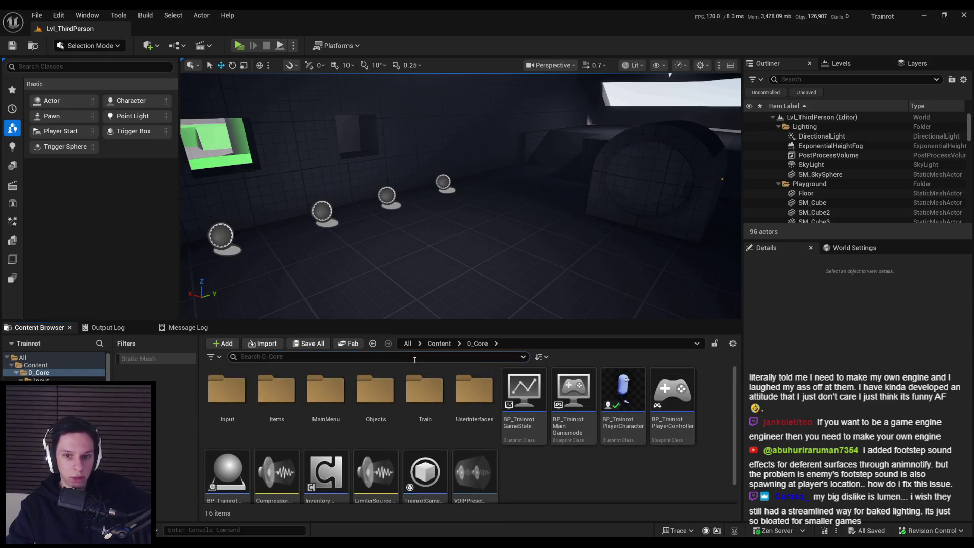
{"action": "type", "text": "notify"}
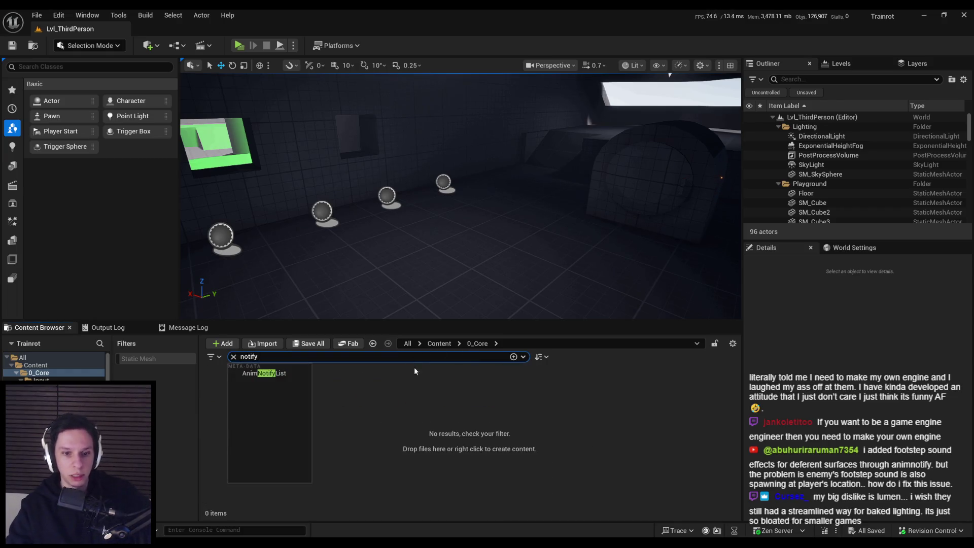
Step: Clear the 'notify' search and list the top-level Content folders in the content browser
{"action": "left_click", "coordinate": [440, 345]}
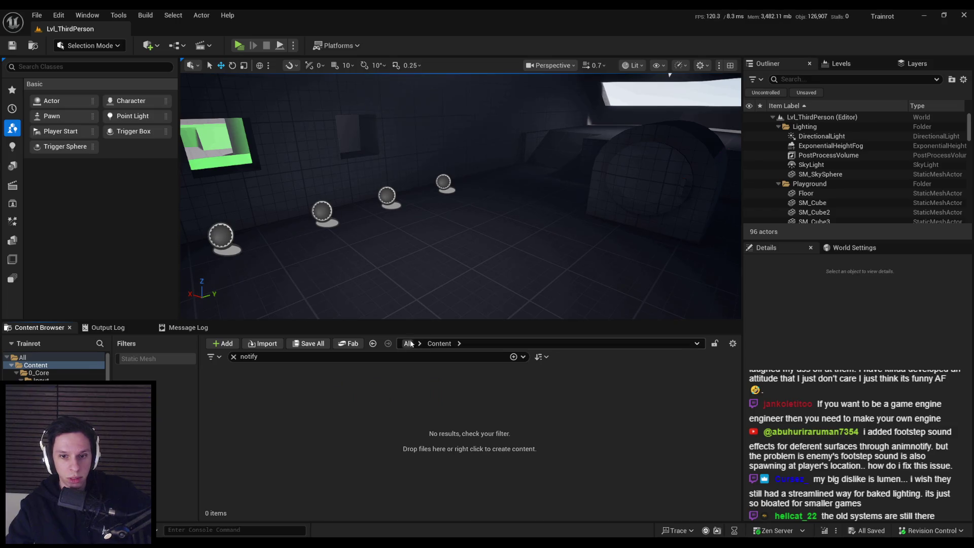
{"action": "left_click", "coordinate": [408, 344]}
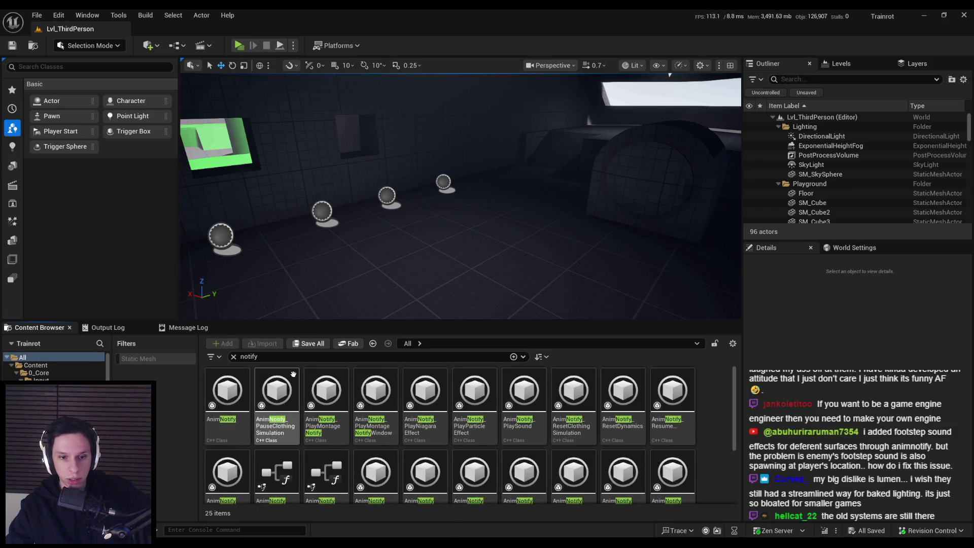
{"action": "left_click", "coordinate": [233, 357]}
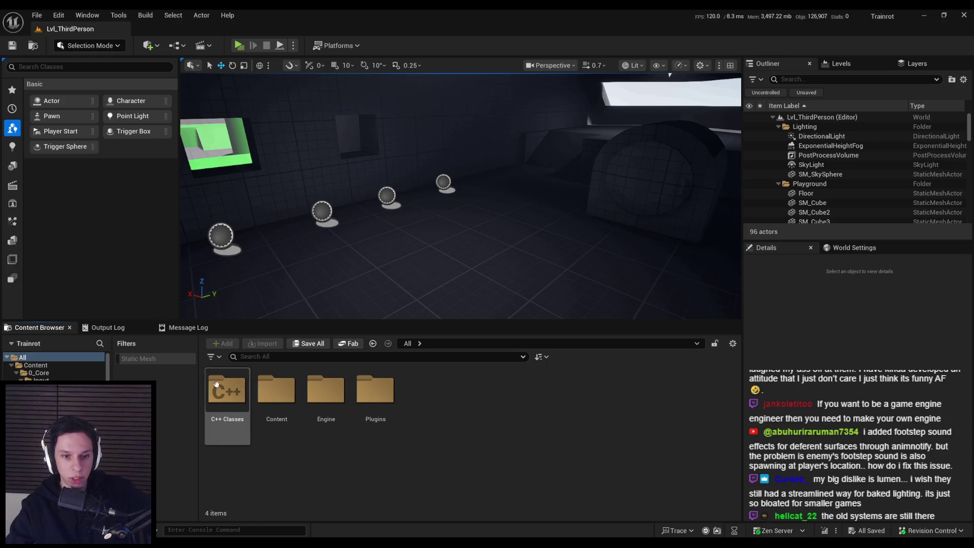
{"action": "left_click", "coordinate": [33, 367]}
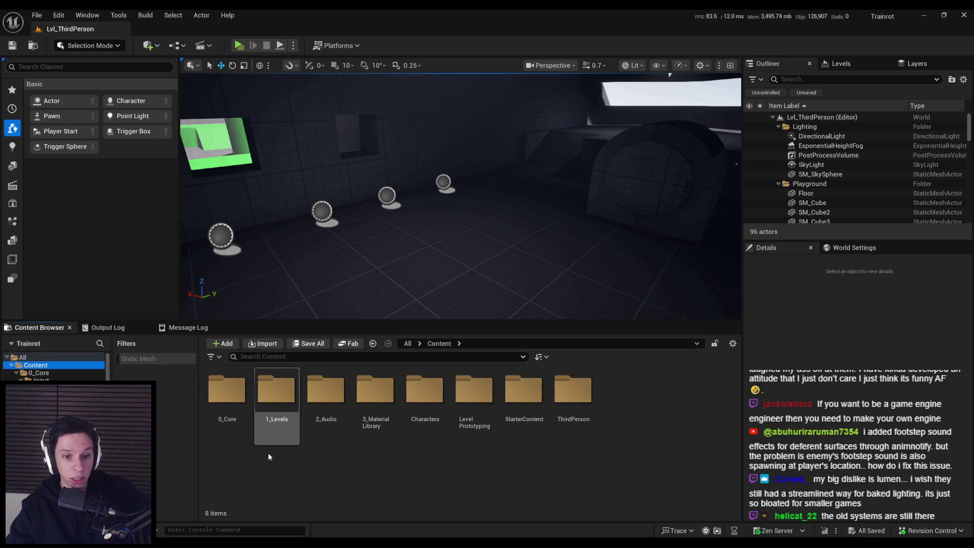
{"action": "left_click", "coordinate": [231, 406]}
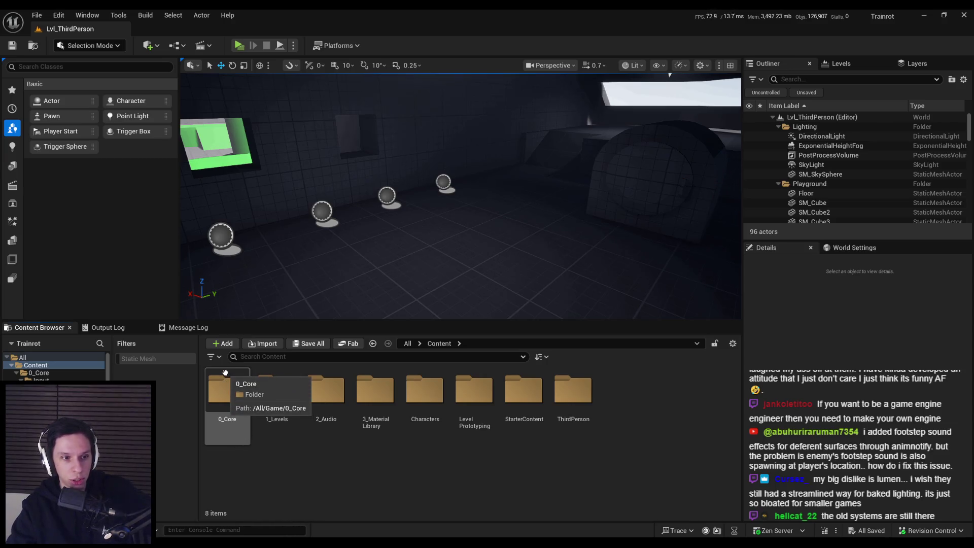
{"action": "left_click", "coordinate": [247, 460]}
{"action": "mouse_move", "coordinate": [287, 245]}
{"action": "left_mouse_down"}
{"action": "mouse_move", "coordinate": [264, 239]}
{"action": "mouse_move", "coordinate": [287, 245]}
{"action": "left_mouse_up"}
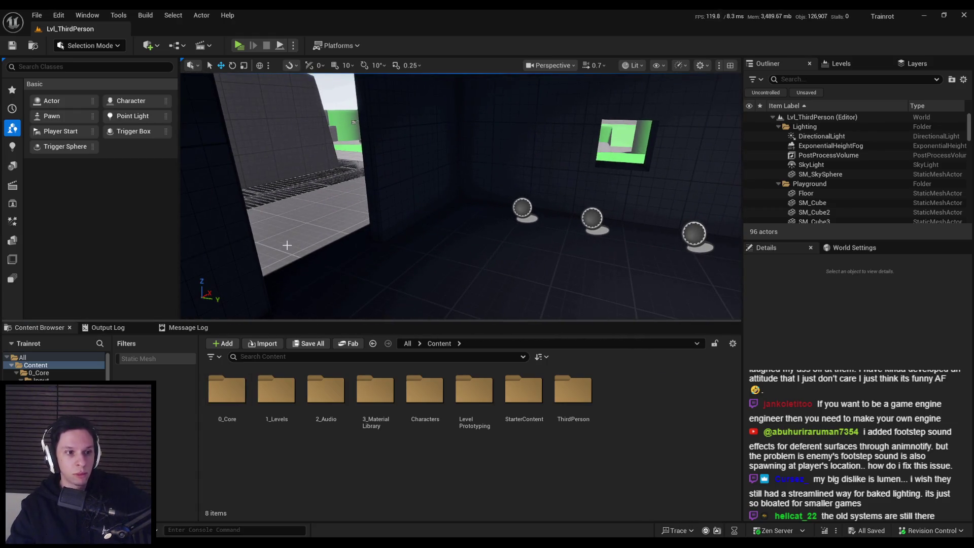